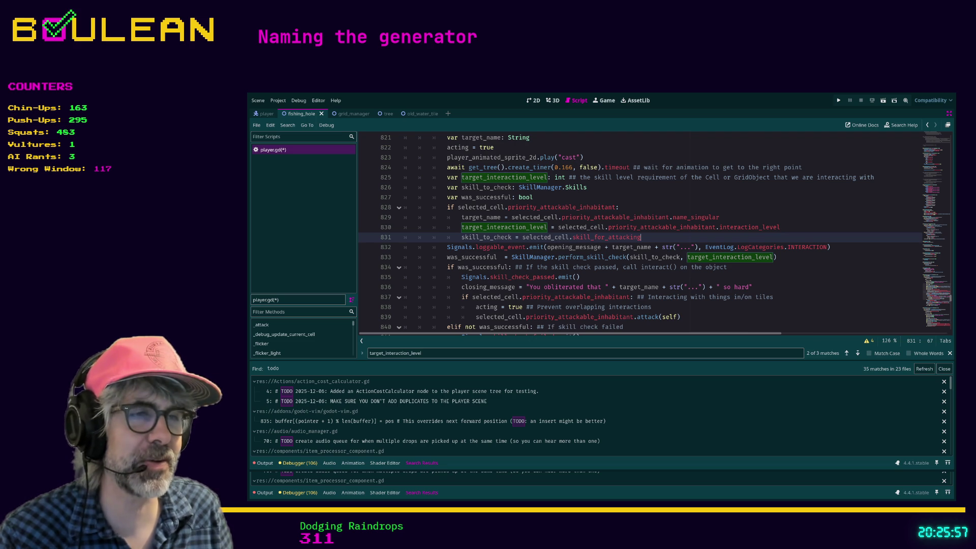
- Minimize the Alchemy Factory Steam page and return to player.gd at line 835 in Godot
{"action": "key", "text": "alt+Tab"}
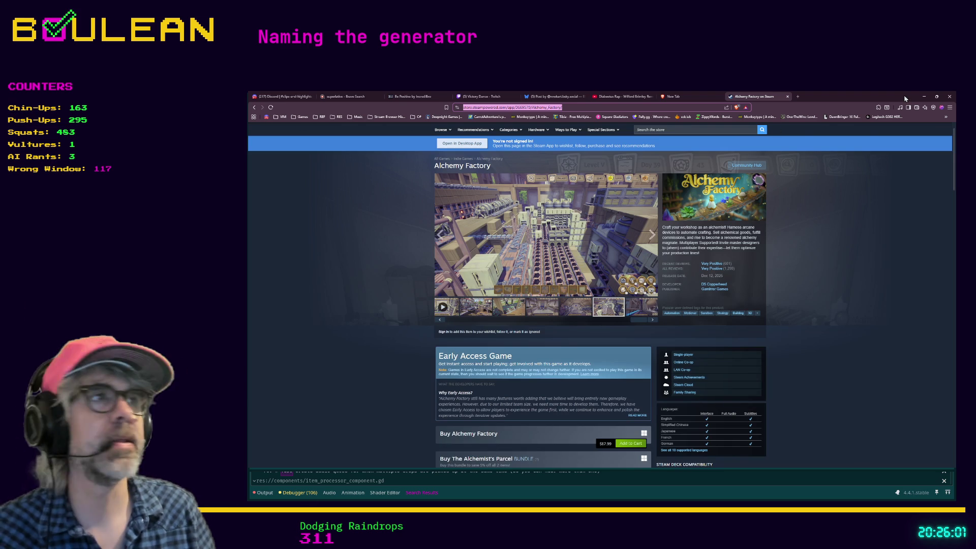
{"action": "left_click", "coordinate": [923, 97]}
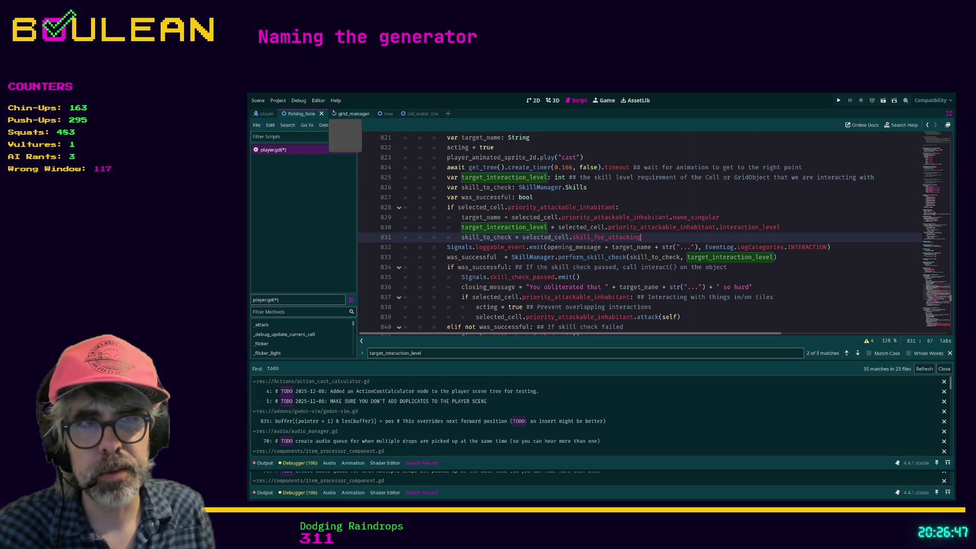
{"action": "left_click", "coordinate": [602, 274]}
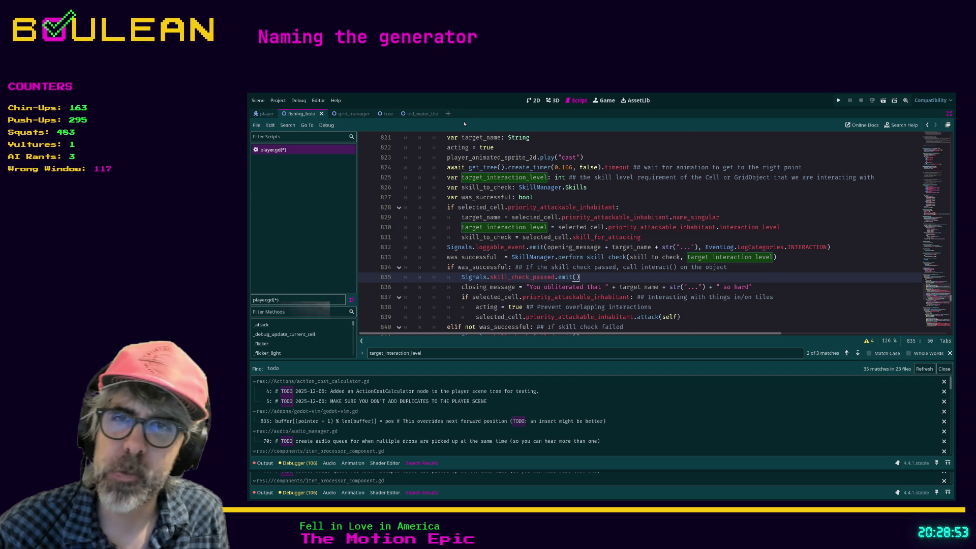
- Move the caret through player.gd's skill-check code from line 837 to the end of line 841
{"action": "left_click", "coordinate": [421, 302]}
{"action": "scroll", "coordinate": [421, 302], "scroll_direction": "down", "scroll_amount": 1}
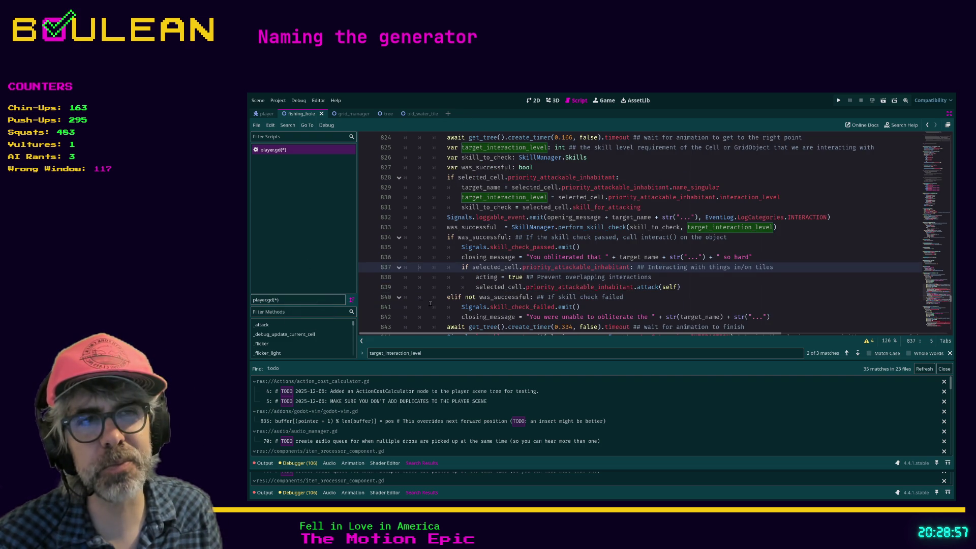
{"action": "left_click", "coordinate": [428, 297]}
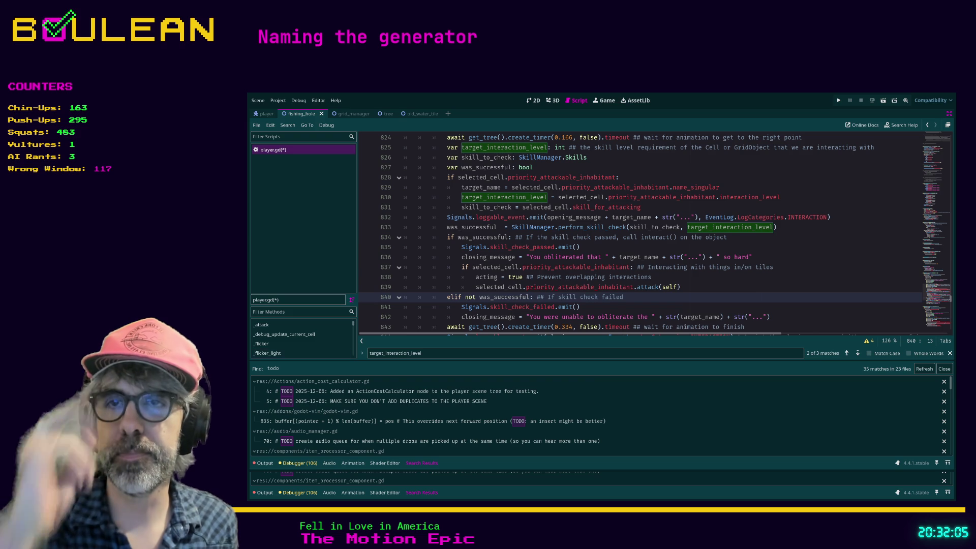
{"action": "left_click", "coordinate": [598, 309]}
- Save player.gd and scroll past the line 845 light_spell_active check toward _interact
{"action": "key", "text": "ctrl+s"}
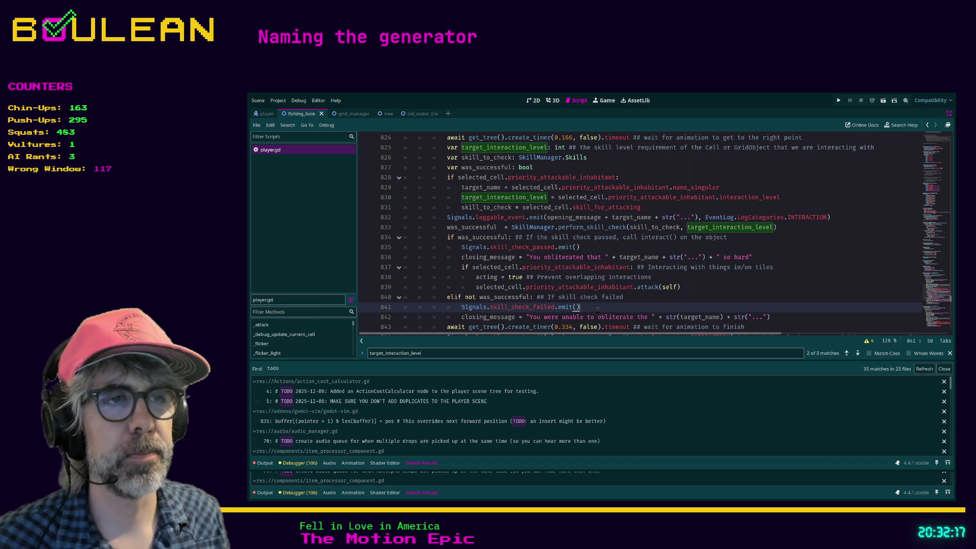
{"action": "scroll", "coordinate": [597, 305], "scroll_direction": "down", "scroll_amount": 2}
{"action": "left_click", "coordinate": [589, 288]}
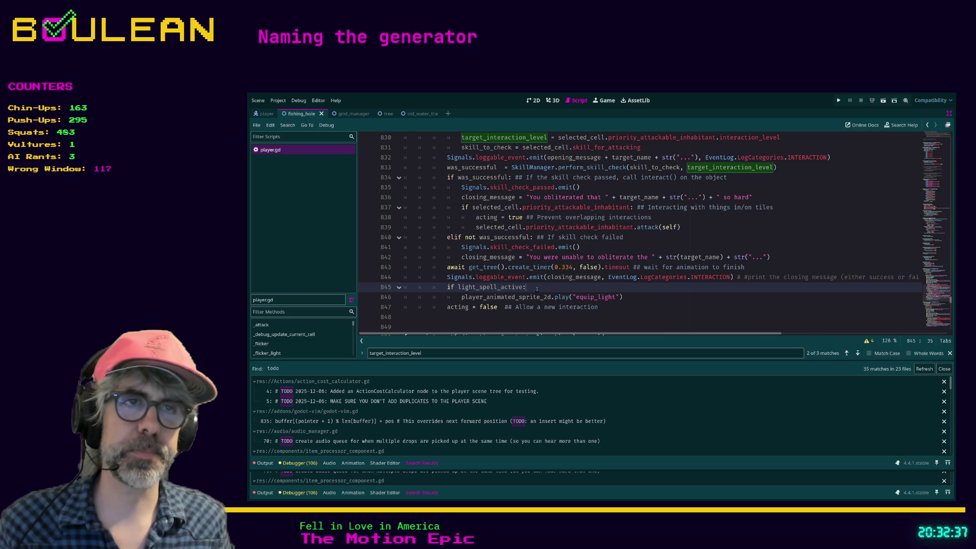
{"action": "scroll", "coordinate": [537, 289], "scroll_direction": "down", "scroll_amount": 4}
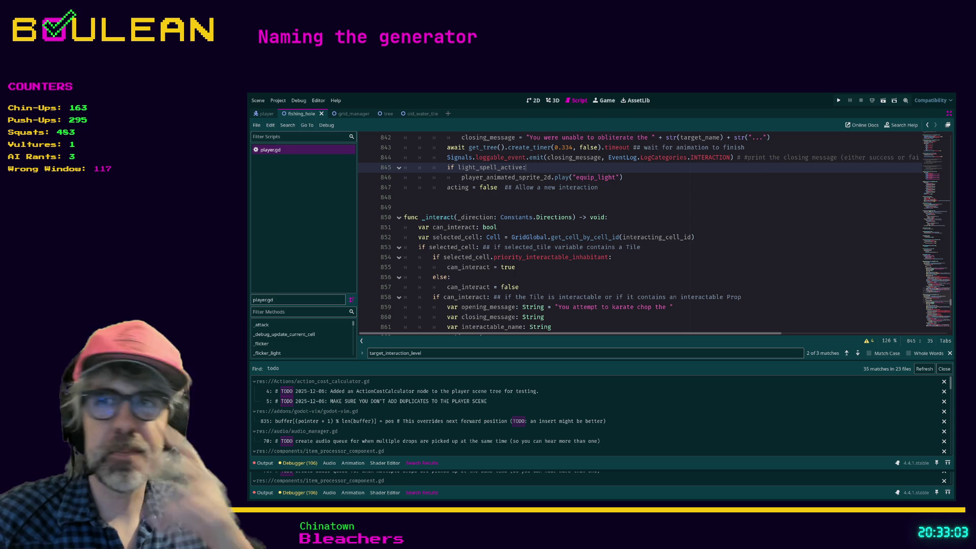
{"action": "left_click", "coordinate": [448, 207]}
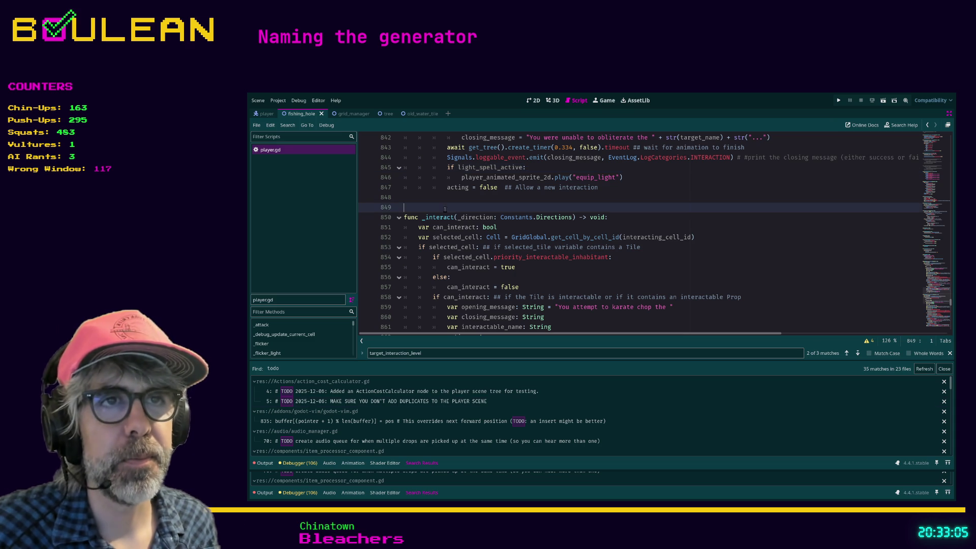
{"action": "scroll", "coordinate": [558, 277], "scroll_direction": "up", "scroll_amount": 1}
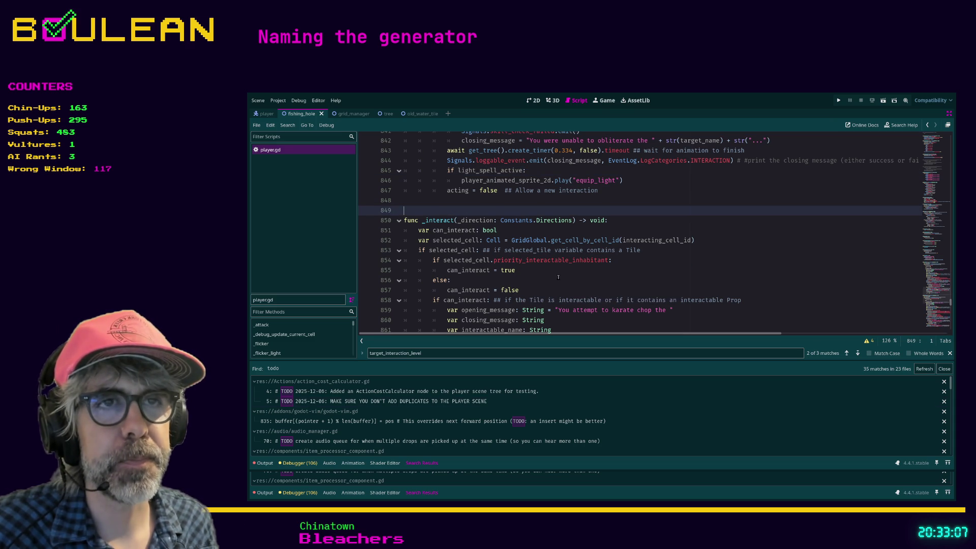
{"action": "scroll", "coordinate": [519, 281], "scroll_direction": "up", "scroll_amount": 1}
{"action": "left_click", "coordinate": [519, 281]}
{"action": "left_click", "coordinate": [534, 288]}
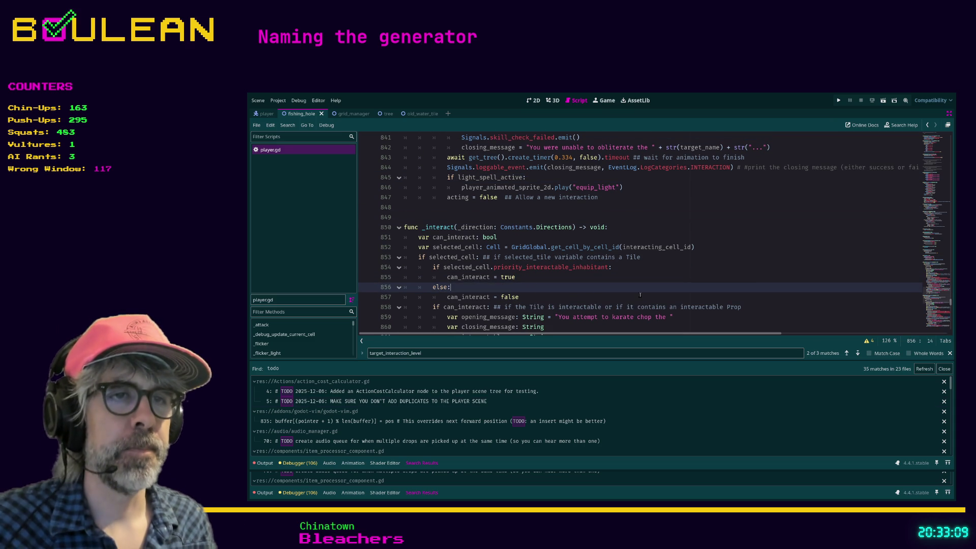
{"action": "scroll", "coordinate": [640, 295], "scroll_direction": "down", "scroll_amount": 1}
{"action": "scroll", "coordinate": [589, 289], "scroll_direction": "up", "scroll_amount": 3}
{"action": "scroll", "coordinate": [589, 285], "scroll_direction": "up", "scroll_amount": 3}
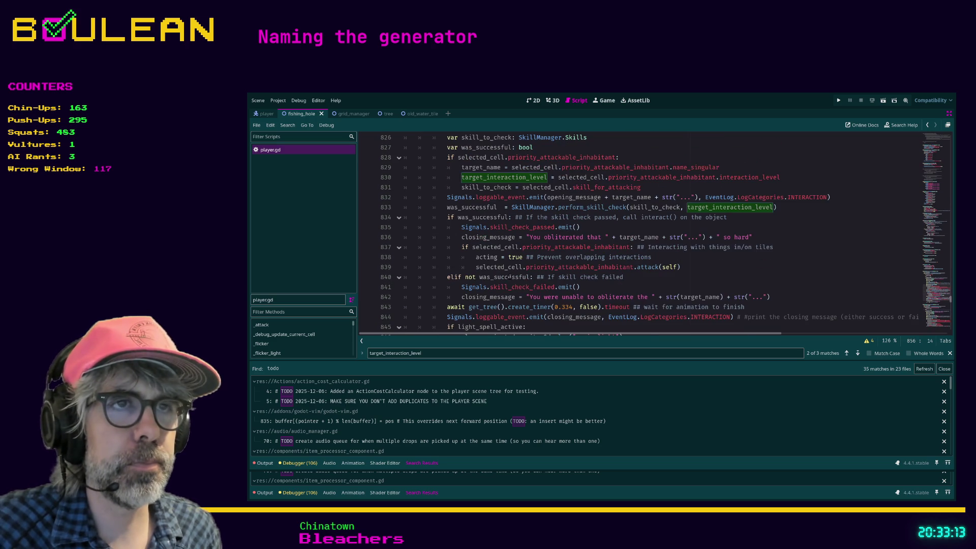
{"action": "left_click", "coordinate": [601, 229]}
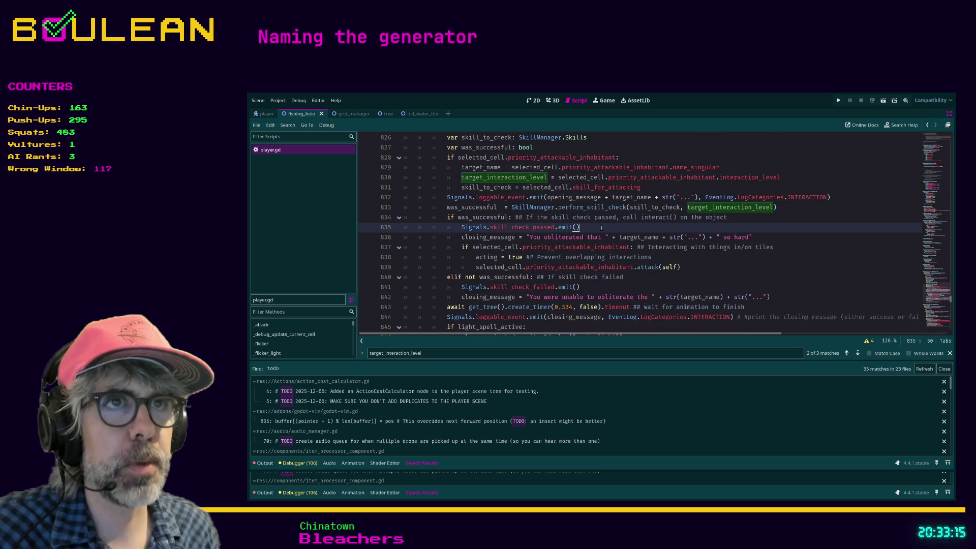
{"action": "scroll", "coordinate": [615, 214], "scroll_direction": "up", "scroll_amount": 2}
{"action": "left_click", "coordinate": [629, 201]}
{"action": "key", "text": "Escape"}
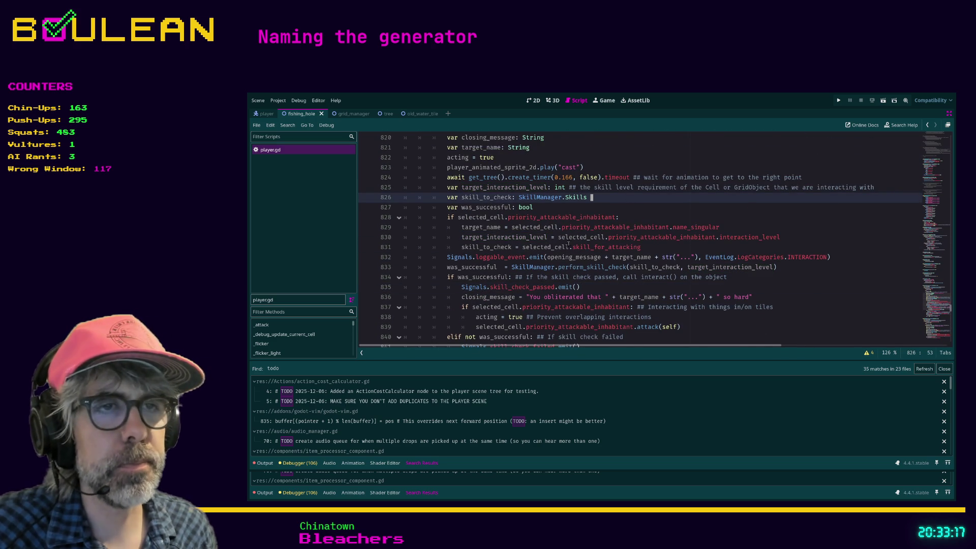
{"action": "scroll", "coordinate": [570, 243], "scroll_direction": "down", "scroll_amount": 5}
{"action": "left_click", "coordinate": [507, 276]}
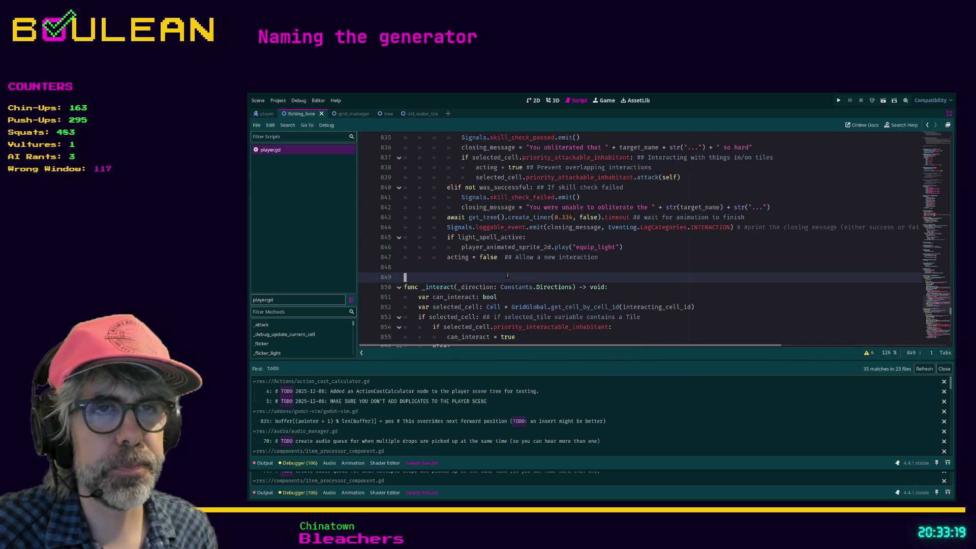
{"action": "scroll", "coordinate": [507, 275], "scroll_direction": "down", "scroll_amount": 5}
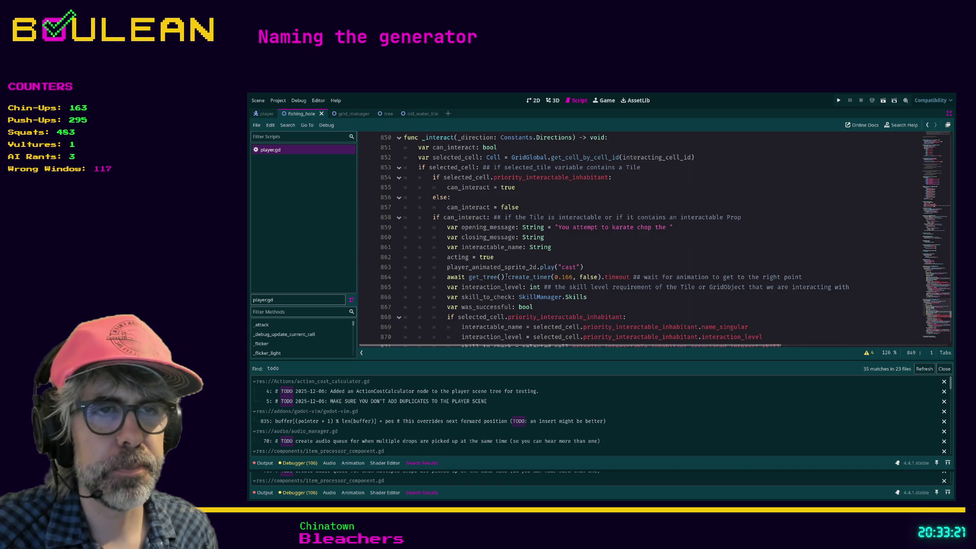
{"action": "left_click", "coordinate": [435, 288]}
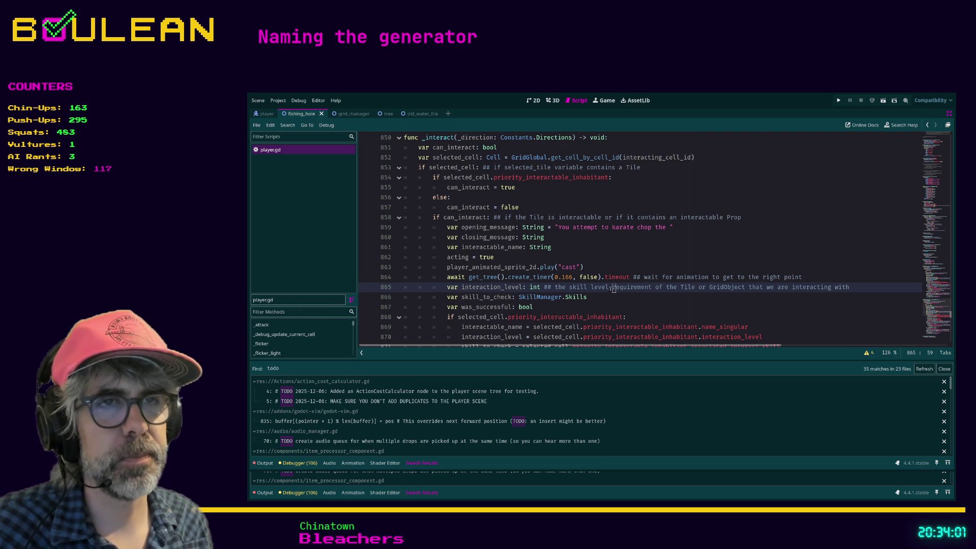
{"action": "left_click", "coordinate": [596, 298]}
{"action": "scroll", "coordinate": [596, 300], "scroll_direction": "down", "scroll_amount": 2}
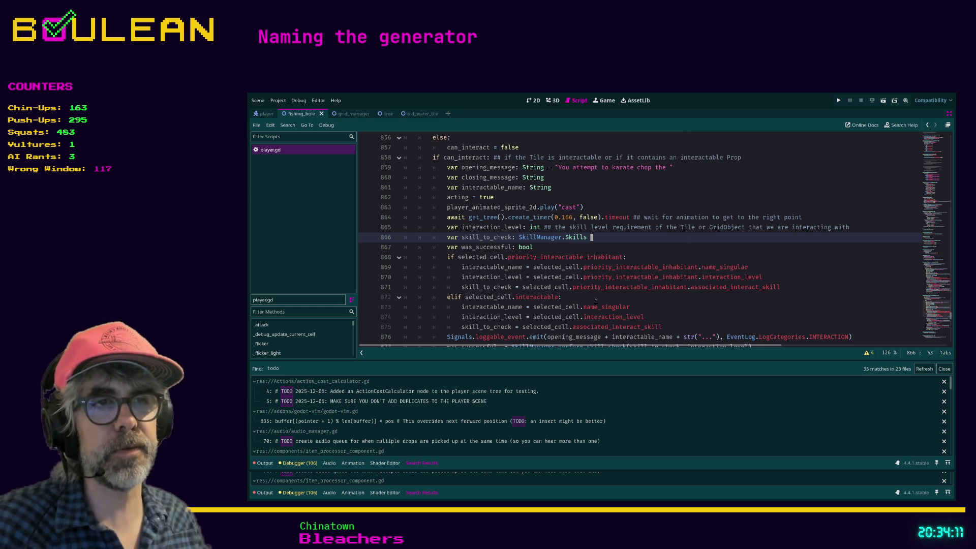
{"action": "left_click", "coordinate": [596, 301]}
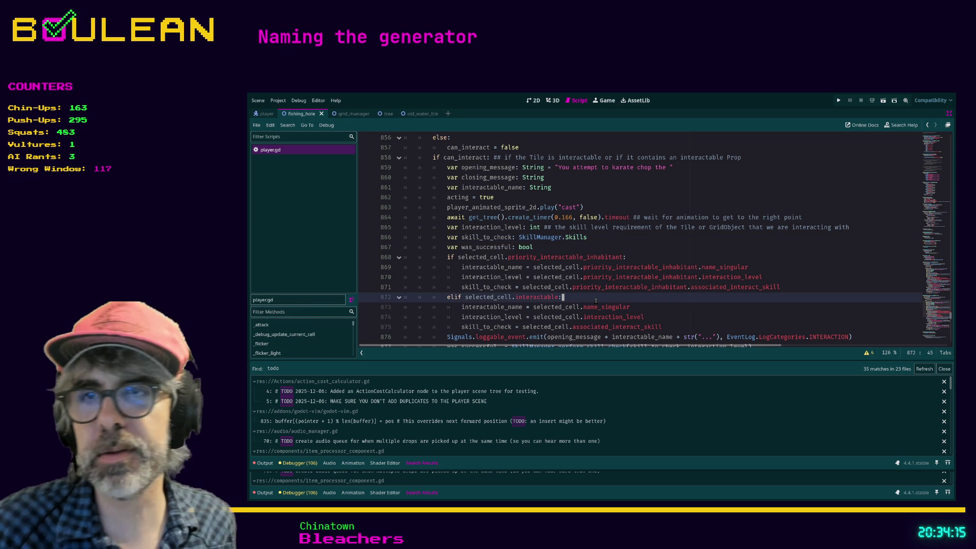
{"action": "scroll", "coordinate": [596, 301], "scroll_direction": "down", "scroll_amount": 2}
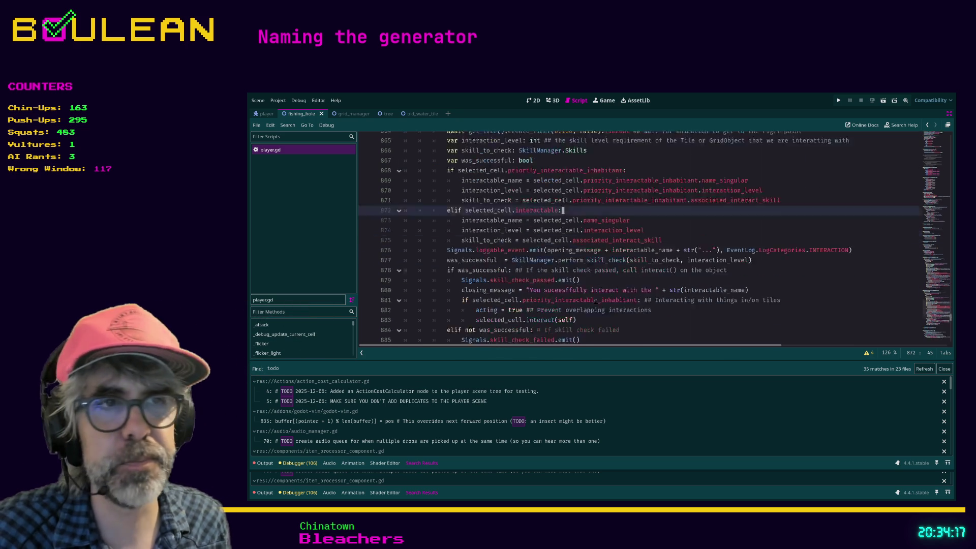
{"action": "left_click", "coordinate": [623, 307]}
{"action": "key", "text": "j"}
{"action": "scroll", "coordinate": [615, 306], "scroll_direction": "down", "scroll_amount": 1}
{"action": "scroll", "coordinate": [614, 307], "scroll_direction": "down", "scroll_amount": 5}
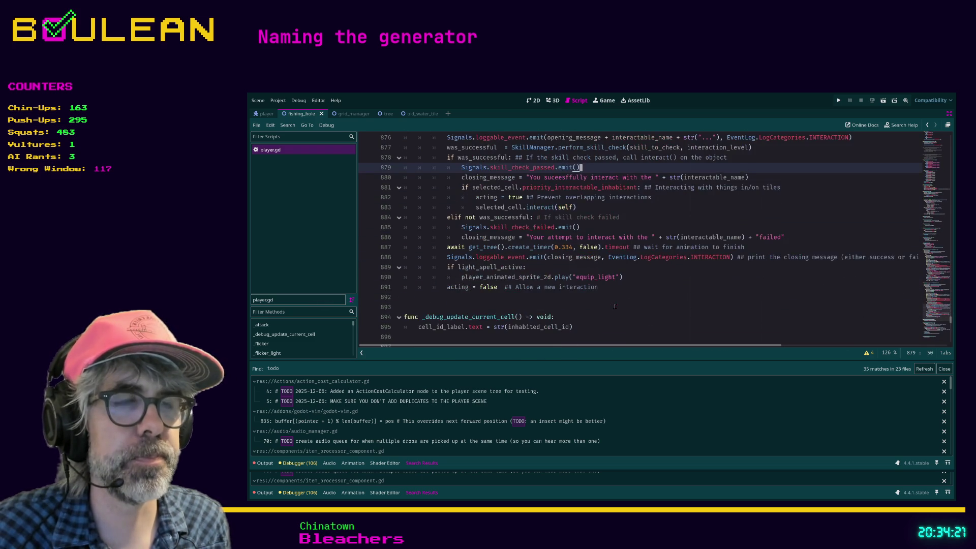
{"action": "left_click", "coordinate": [558, 304]}
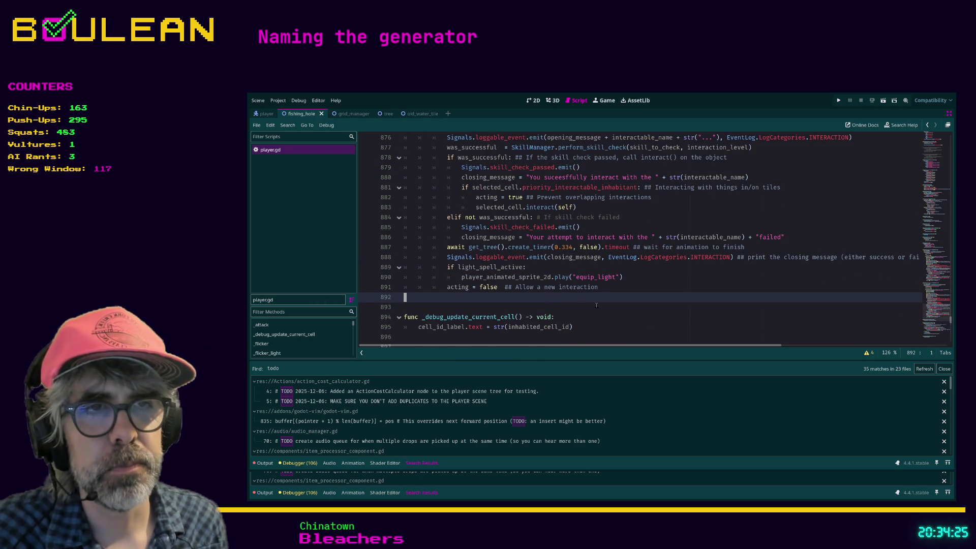
{"action": "scroll", "coordinate": [596, 305], "scroll_direction": "down", "scroll_amount": 1}
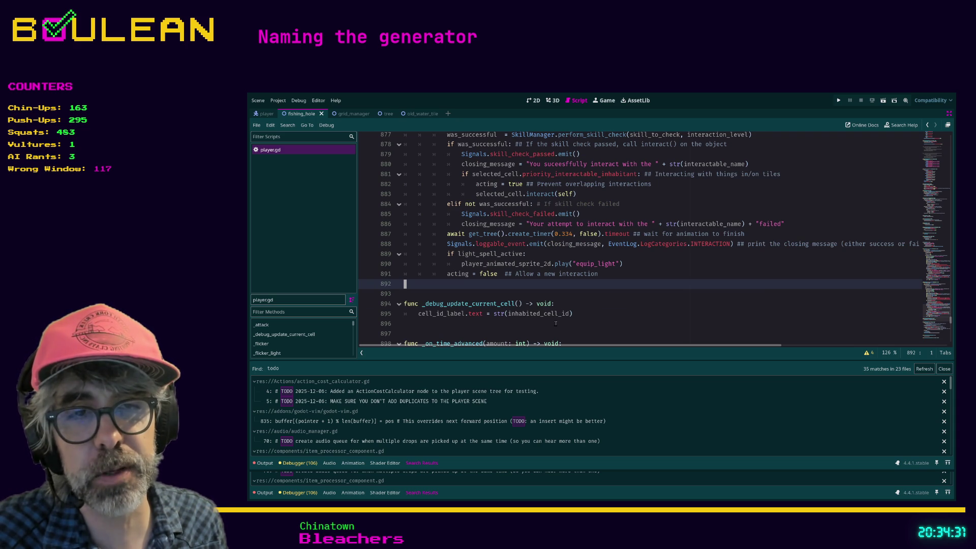
{"action": "scroll", "coordinate": [556, 323], "scroll_direction": "down", "scroll_amount": 1}
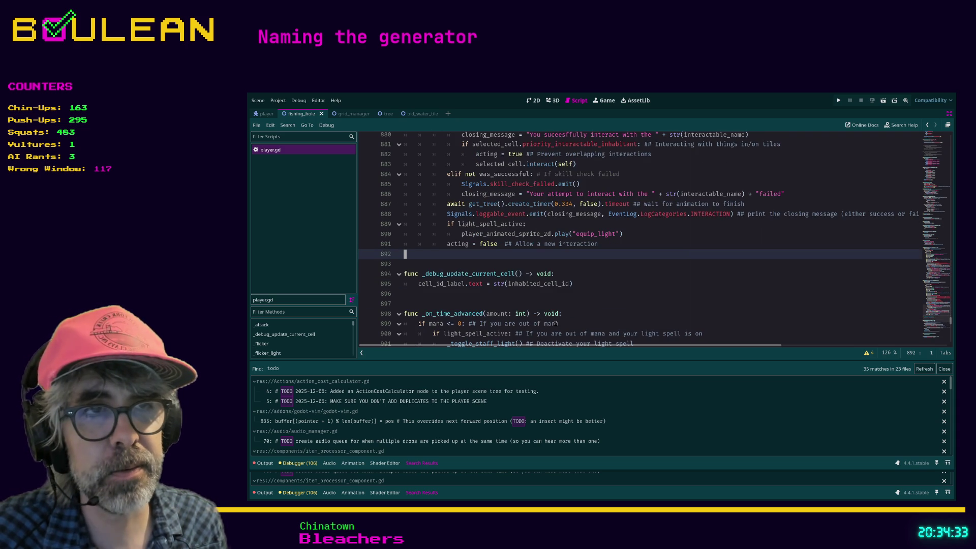
{"action": "left_click", "coordinate": [521, 306]}
{"action": "scroll", "coordinate": [521, 306], "scroll_direction": "down", "scroll_amount": 1}
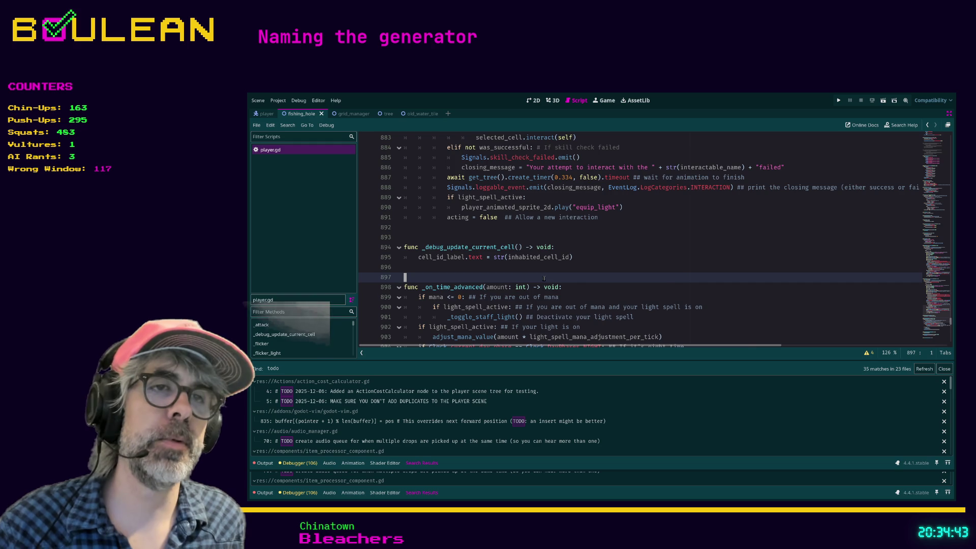
{"action": "scroll", "coordinate": [559, 269], "scroll_direction": "down", "scroll_amount": 1}
{"action": "left_click", "coordinate": [589, 256]}
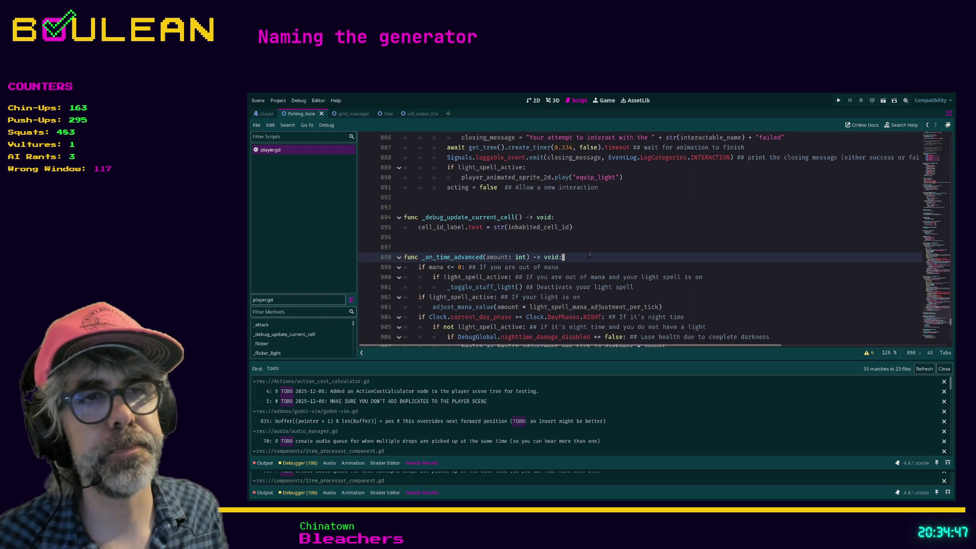
{"action": "scroll", "coordinate": [589, 255], "scroll_direction": "down", "scroll_amount": 1}
{"action": "left_click", "coordinate": [672, 315]}
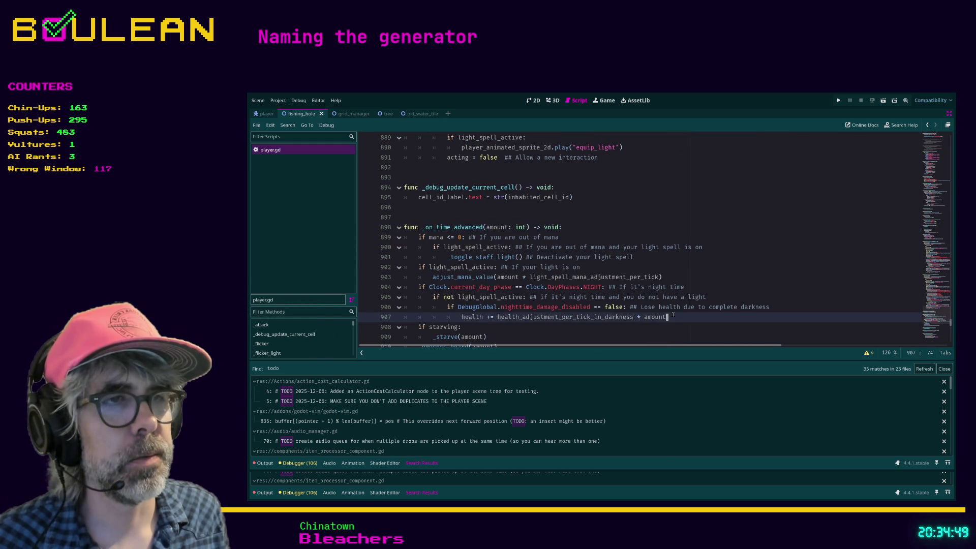
{"action": "scroll", "coordinate": [679, 306], "scroll_direction": "down", "scroll_amount": 2}
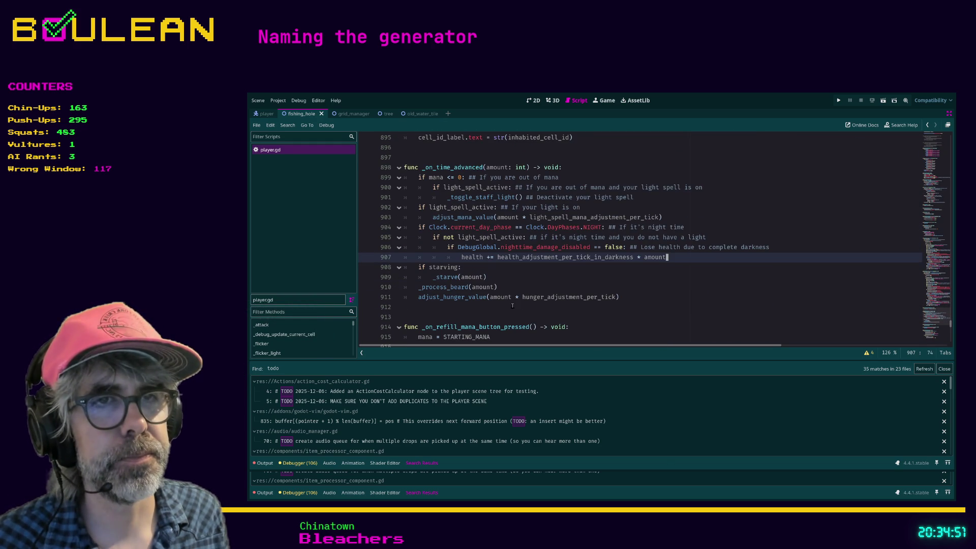
{"action": "left_click", "coordinate": [521, 306]}
{"action": "key", "text": "Down"}
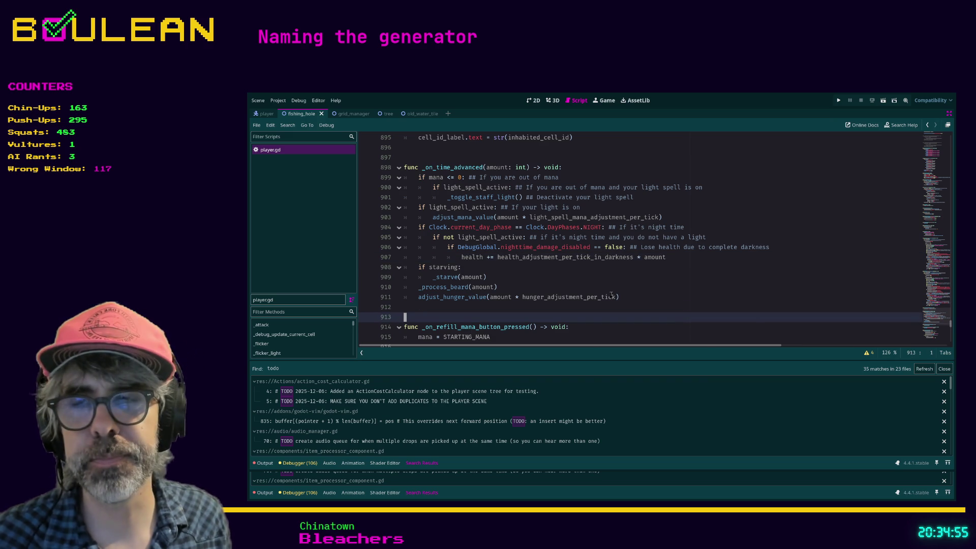
{"action": "scroll", "coordinate": [585, 302], "scroll_direction": "down", "scroll_amount": 1}
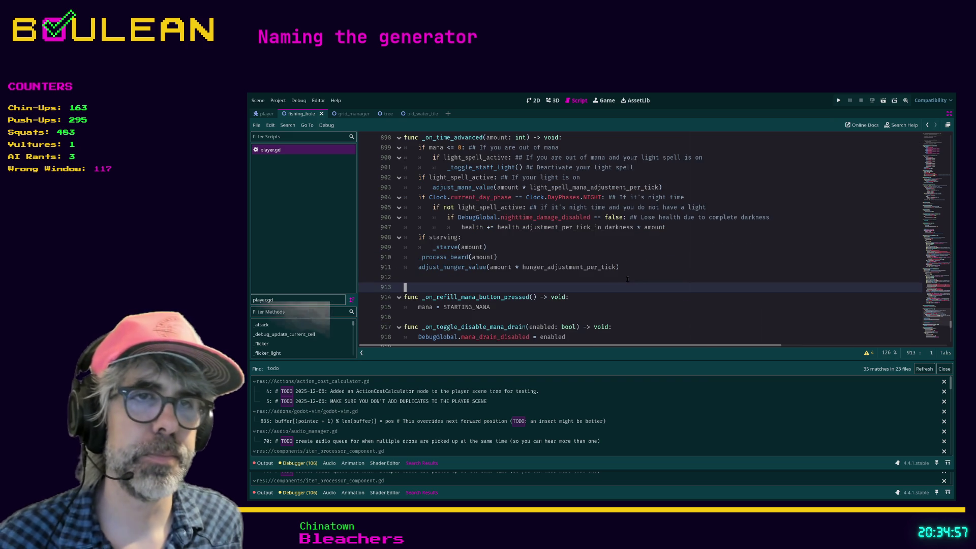
{"action": "left_click", "coordinate": [513, 315]}
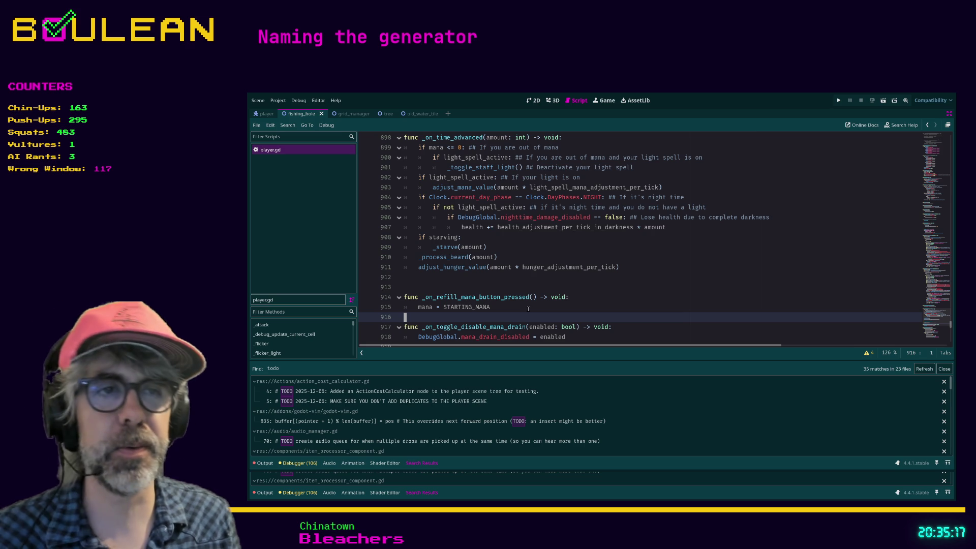
{"action": "left_click", "coordinate": [533, 308]}
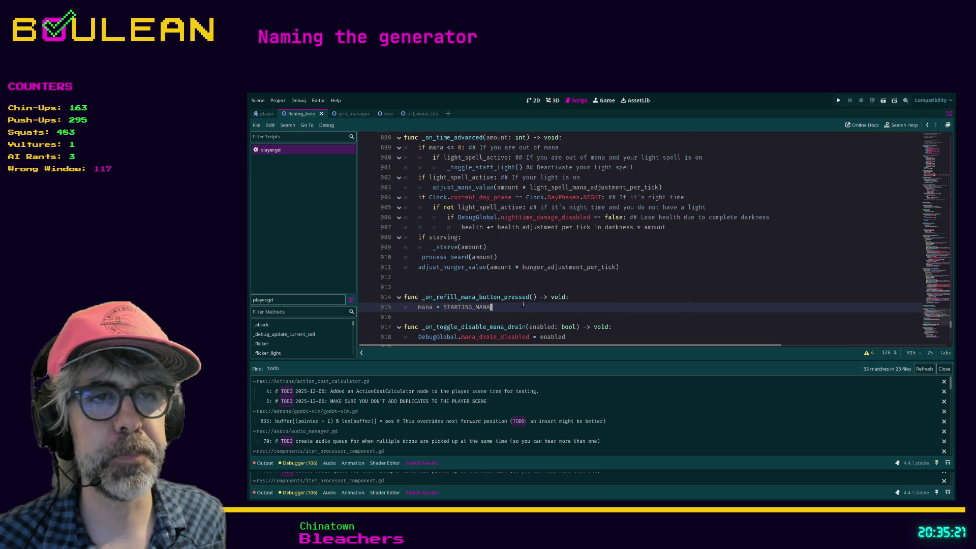
- Add a second blank line after line 915, before _on_toggle_disable_mana_drain, and save player.gd
{"action": "scroll", "coordinate": [445, 291], "scroll_direction": "down", "scroll_amount": 1}
{"action": "left_click", "coordinate": [445, 290]}
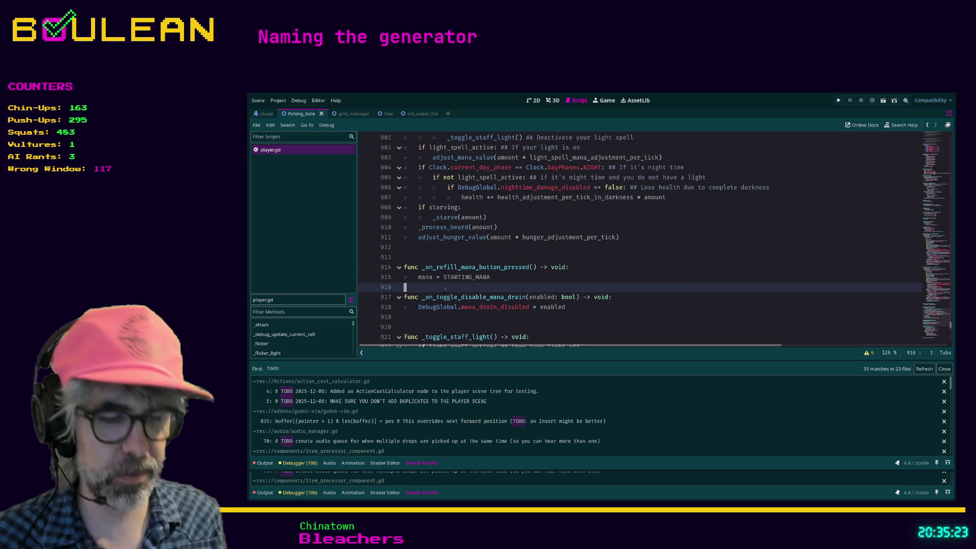
{"action": "key", "text": "o"}
{"action": "key", "text": "ctrl+s"}
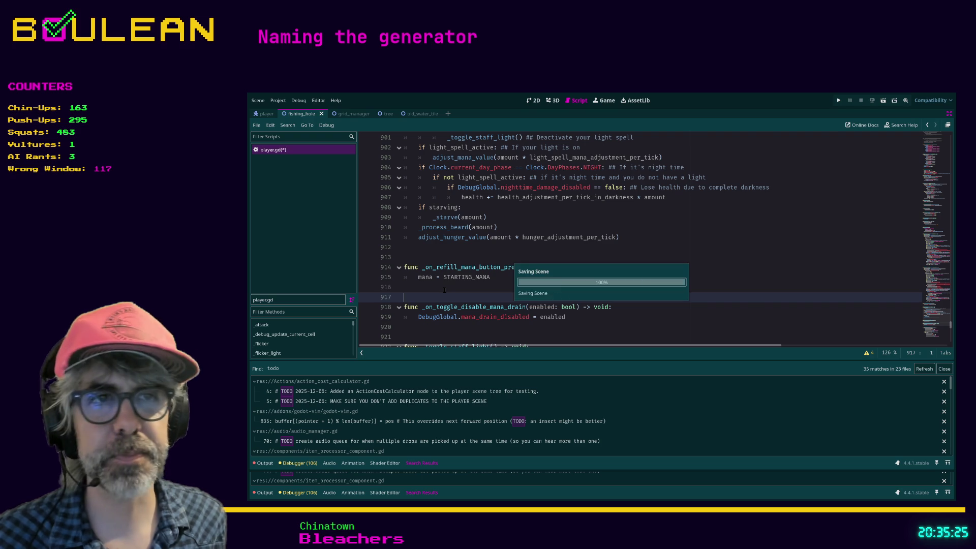
{"action": "scroll", "coordinate": [445, 289], "scroll_direction": "down", "scroll_amount": 2}
{"action": "scroll", "coordinate": [465, 270], "scroll_direction": "down", "scroll_amount": 2}
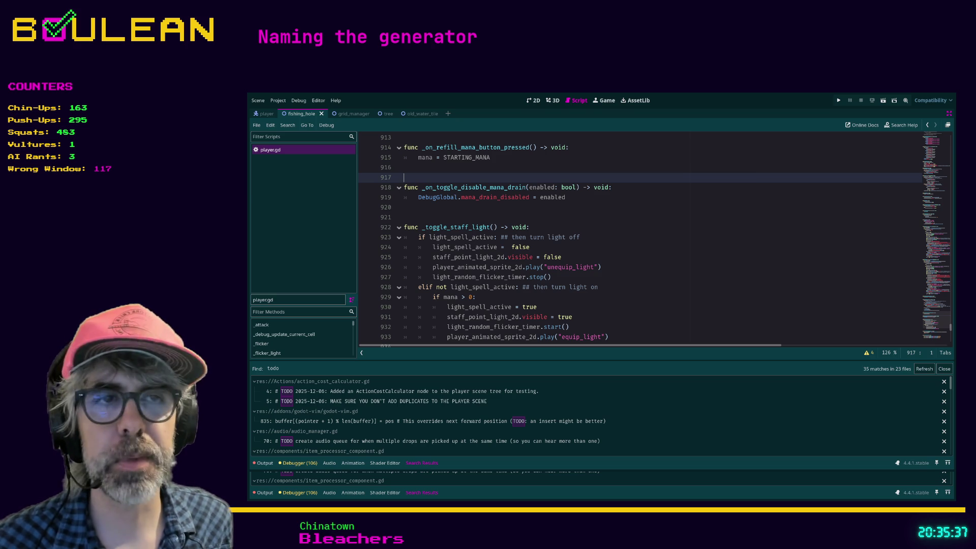
{"action": "left_click", "coordinate": [522, 296]}
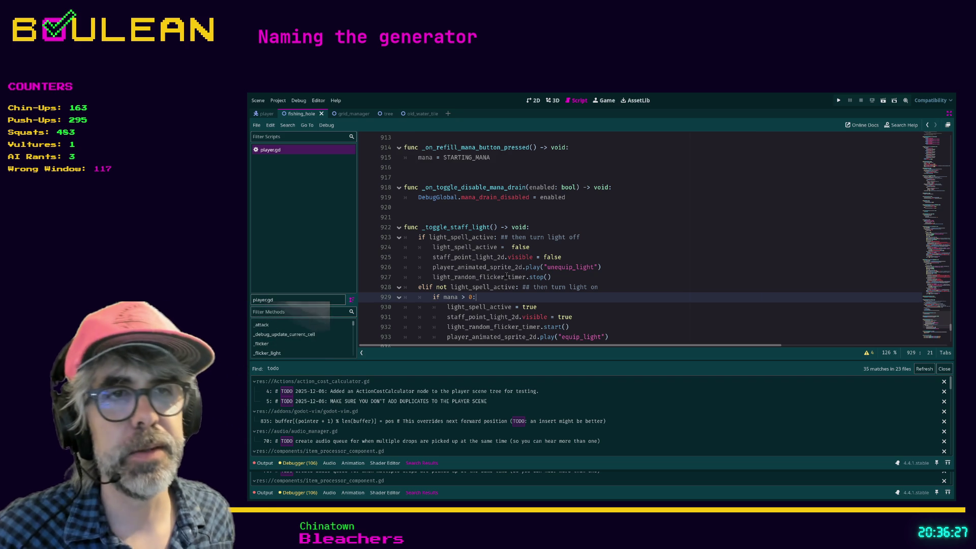
- Check blank-line spacing around _get_random_flicker_time, _flicker_light, _reset_light_parameters and the flicker timer timeout
{"action": "scroll", "coordinate": [477, 287], "scroll_direction": "down", "scroll_amount": 2}
{"action": "left_click", "coordinate": [464, 292]}
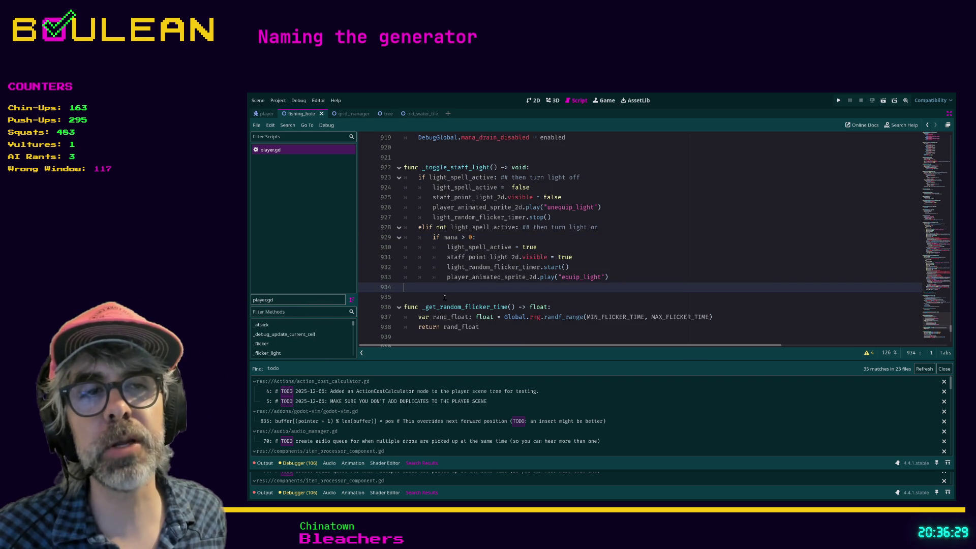
{"action": "left_click", "coordinate": [446, 297]}
{"action": "scroll", "coordinate": [443, 301], "scroll_direction": "down", "scroll_amount": 1}
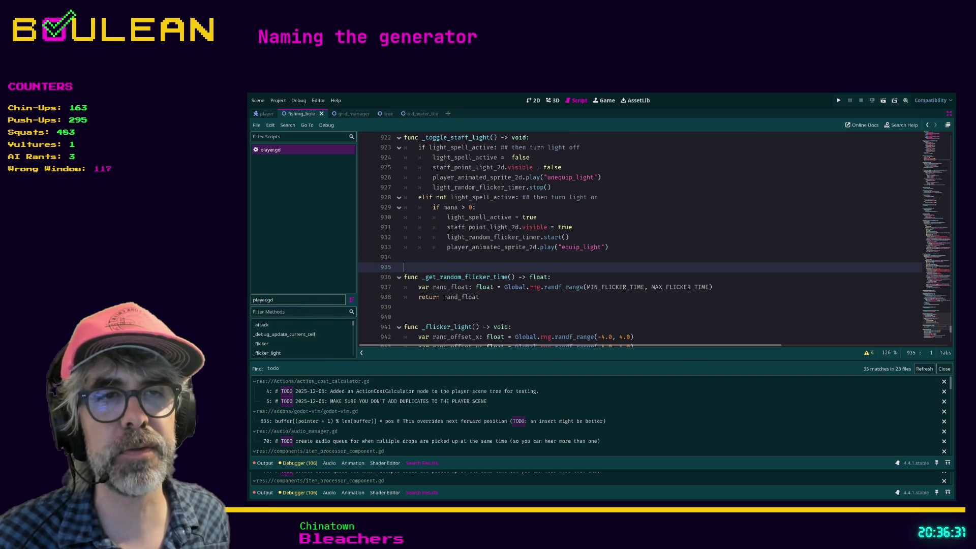
{"action": "left_click", "coordinate": [437, 308]}
{"action": "scroll", "coordinate": [437, 308], "scroll_direction": "down", "scroll_amount": 1}
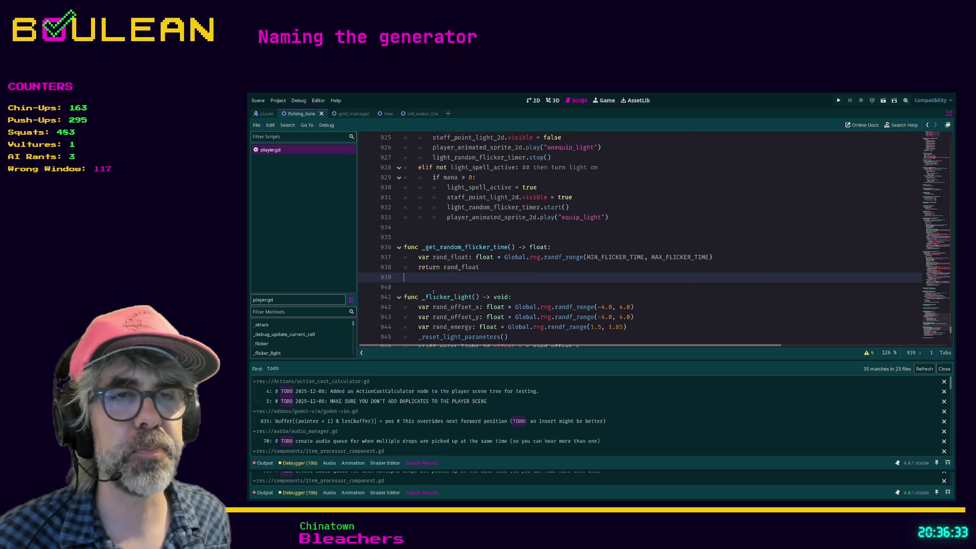
{"action": "left_click", "coordinate": [433, 289]}
{"action": "scroll", "coordinate": [480, 285], "scroll_direction": "down", "scroll_amount": 3}
{"action": "scroll", "coordinate": [481, 286], "scroll_direction": "down", "scroll_amount": 2}
{"action": "left_click", "coordinate": [480, 267]}
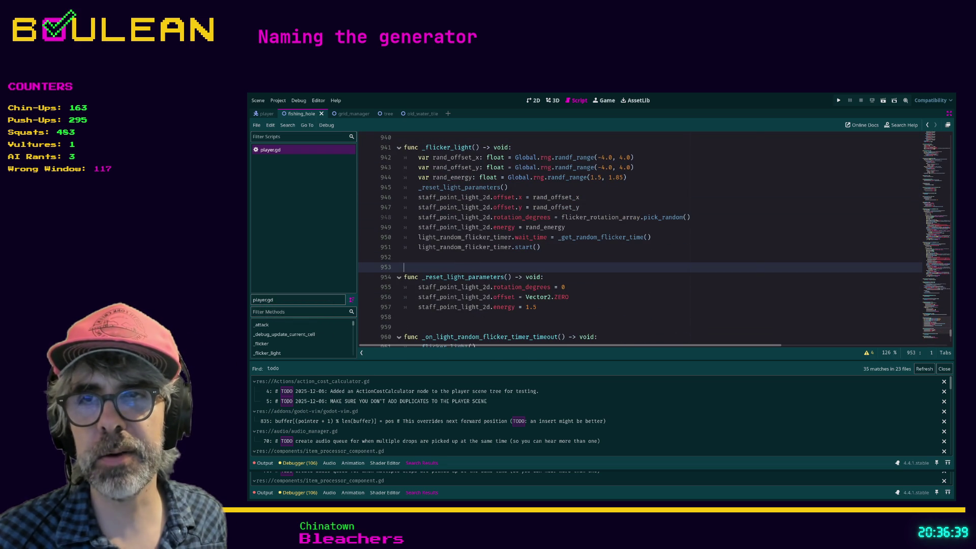
{"action": "left_click", "coordinate": [435, 326]}
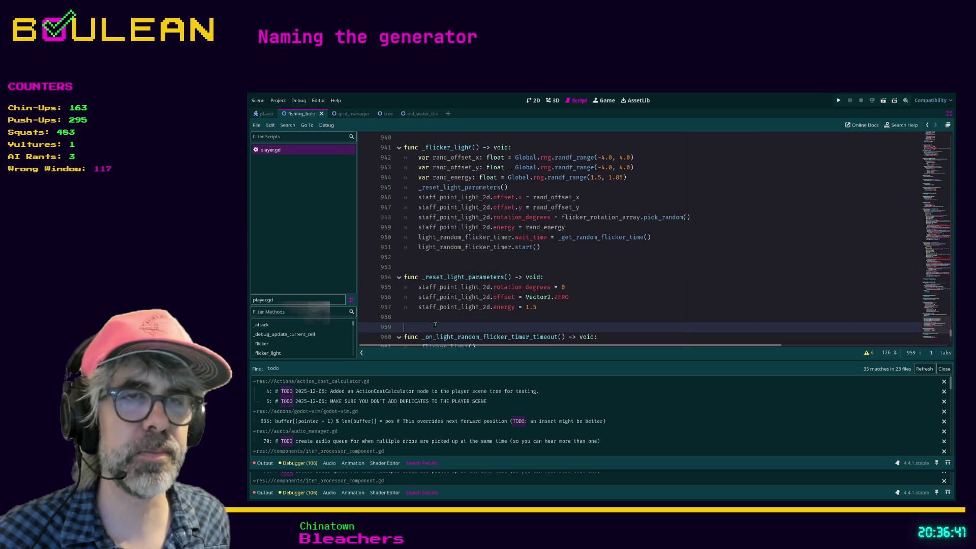
{"action": "scroll", "coordinate": [436, 325], "scroll_direction": "down", "scroll_amount": 1}
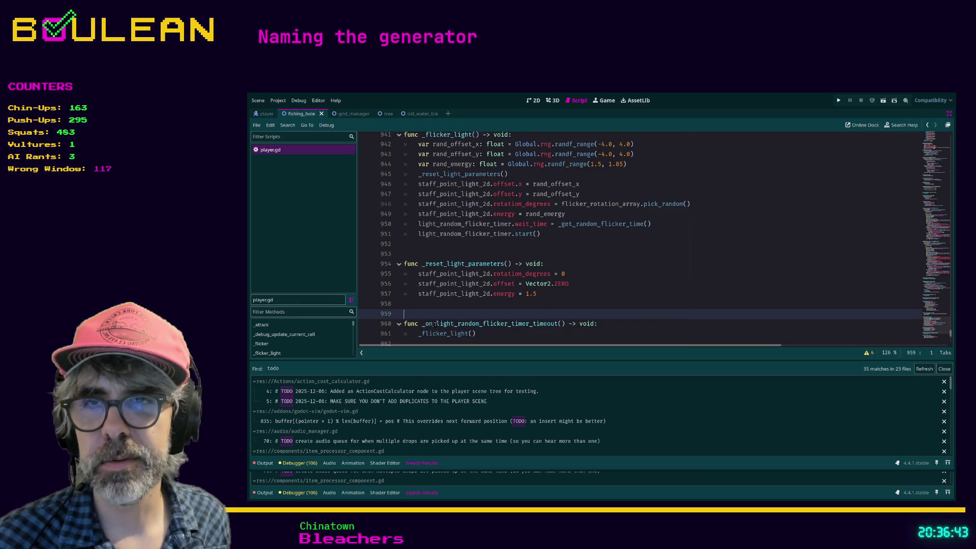
{"action": "scroll", "coordinate": [419, 320], "scroll_direction": "down", "scroll_amount": 3}
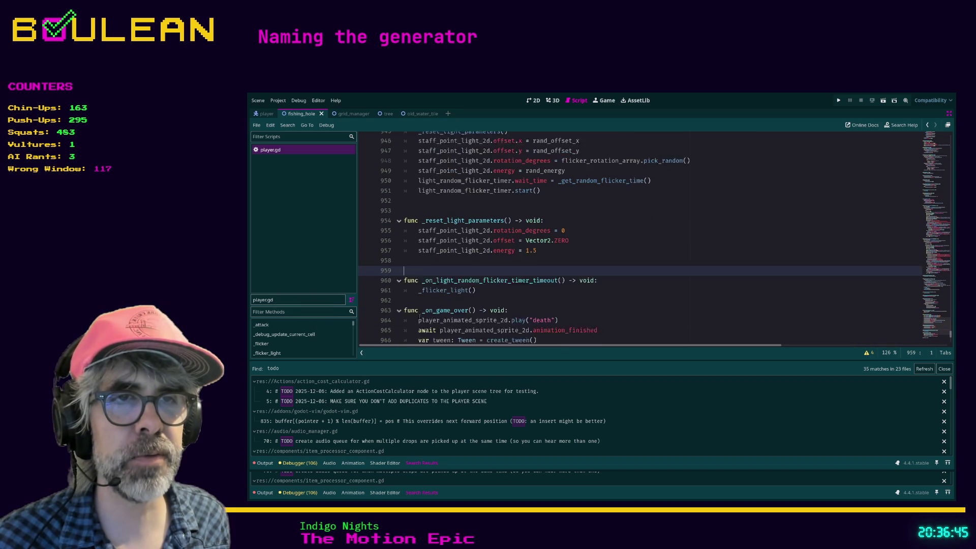
- Insert a blank line after the _flicker_light() call and another before the test() function
{"action": "left_click", "coordinate": [426, 289]}
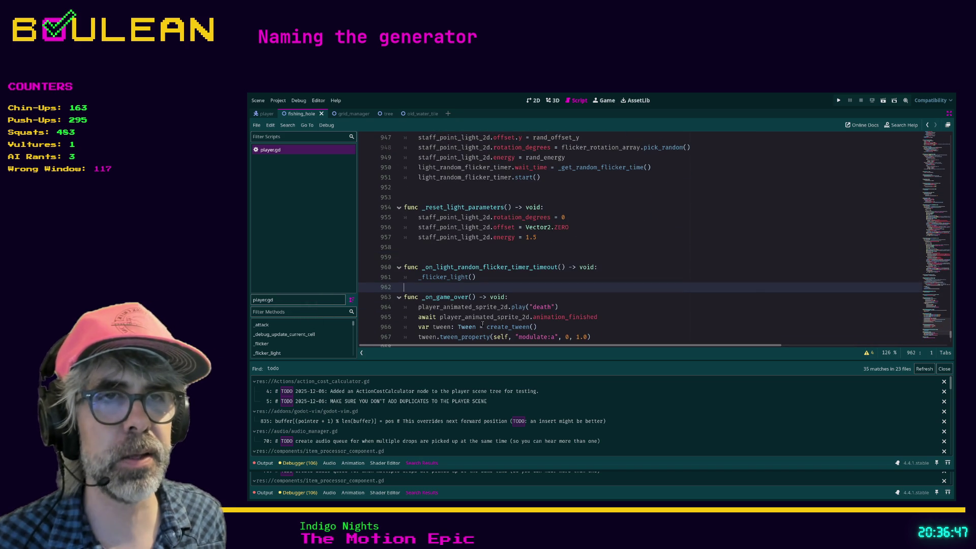
{"action": "key", "text": "Return"}
{"action": "key", "text": "Up"}
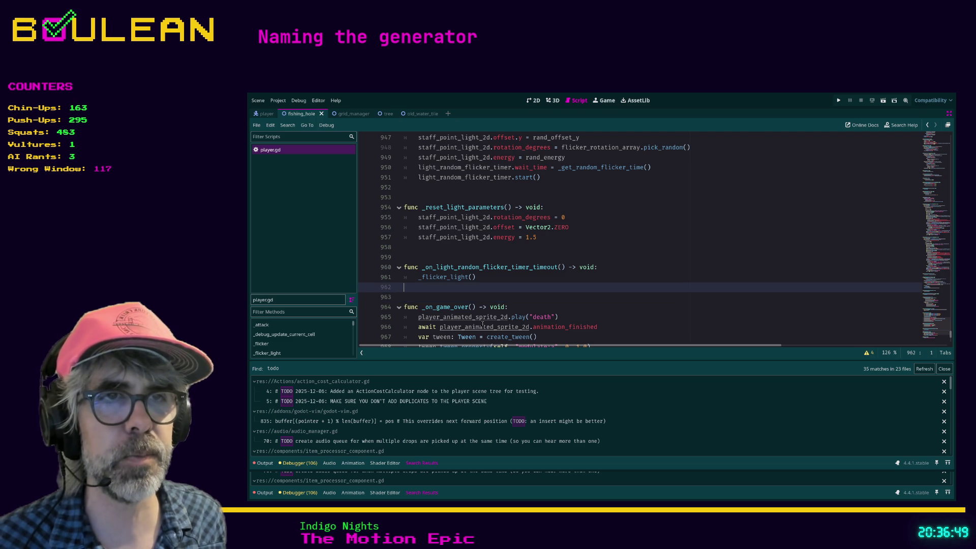
{"action": "scroll", "coordinate": [437, 299], "scroll_direction": "down", "scroll_amount": 3}
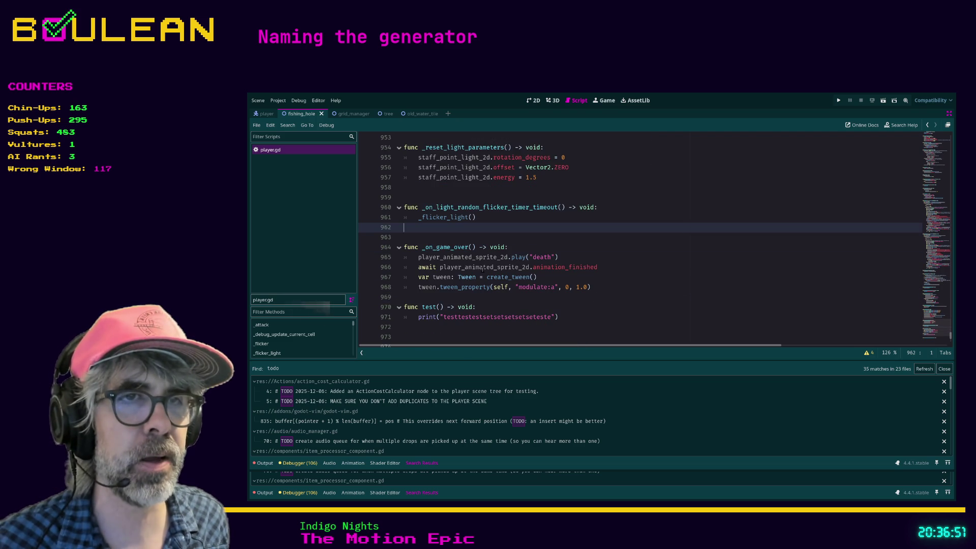
{"action": "left_click", "coordinate": [439, 298]}
{"action": "key", "text": "Return"}
{"action": "scroll", "coordinate": [457, 300], "scroll_direction": "down", "scroll_amount": 3}
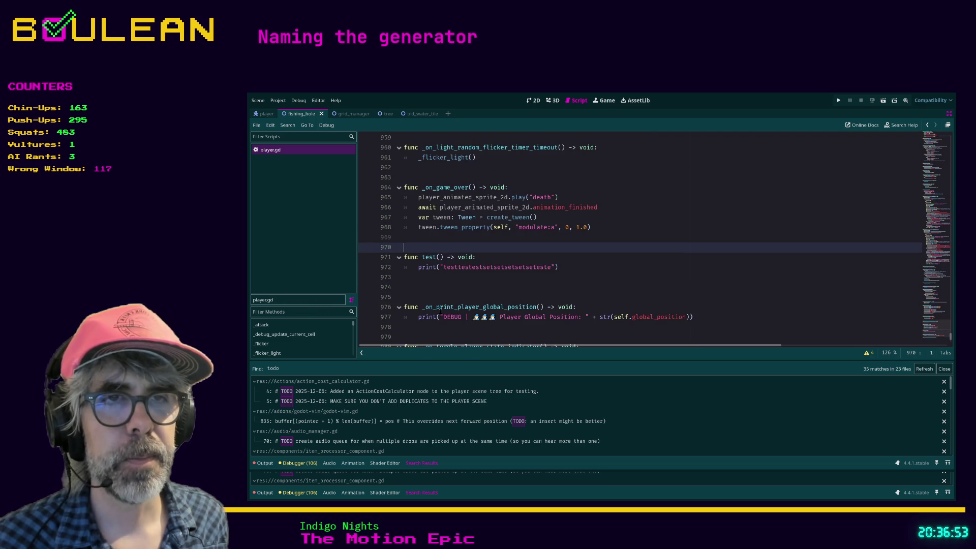
{"action": "left_click", "coordinate": [472, 292]}
{"action": "key", "text": "Up"}
{"action": "key", "text": "Up"}
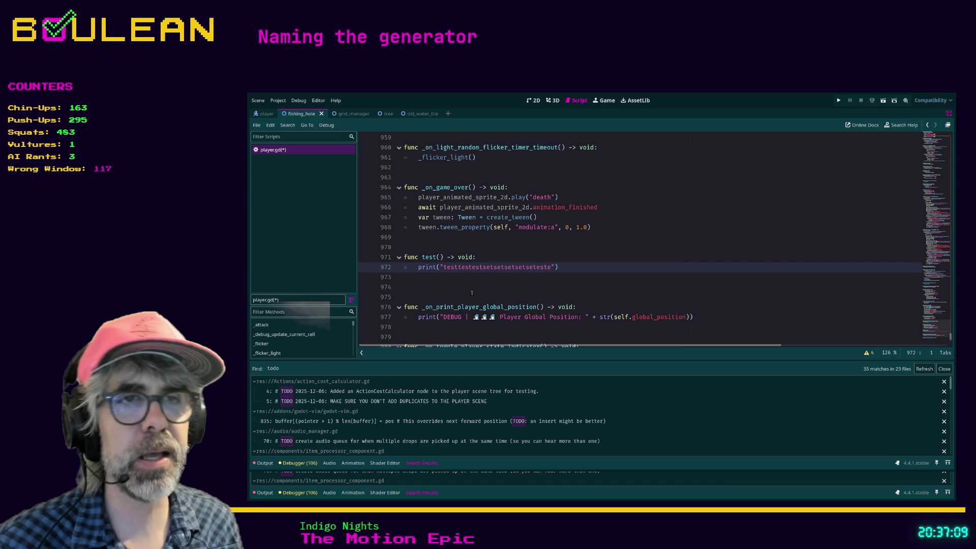
- Rerun the project search for 'test' and open action_cost_calculator.gd from its matches
{"action": "key", "text": "Return"}
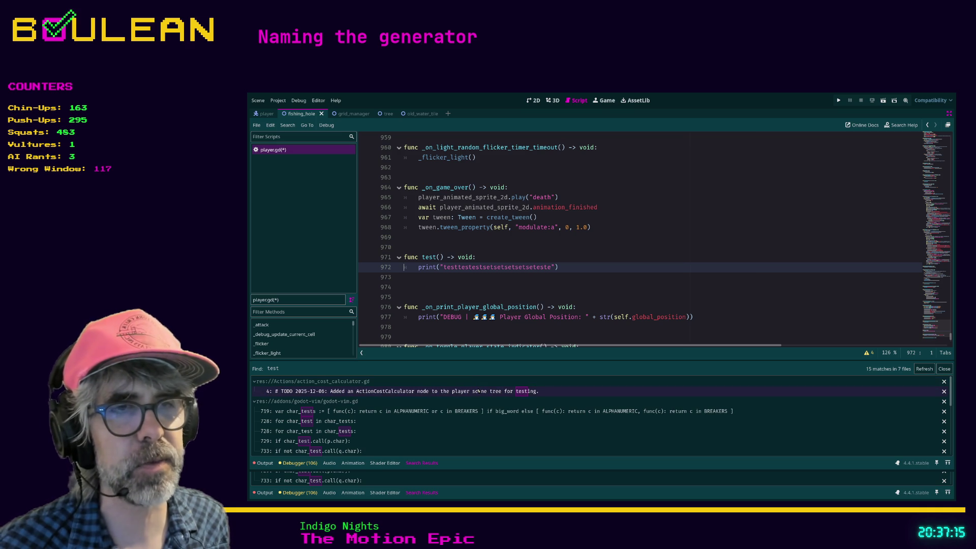
{"action": "left_click", "coordinate": [444, 392]}
- Insert a blank line at line 6 above _ready() in action_cost_calculator.gd and save it
{"action": "scroll", "coordinate": [712, 138], "scroll_direction": "up", "scroll_amount": 1}
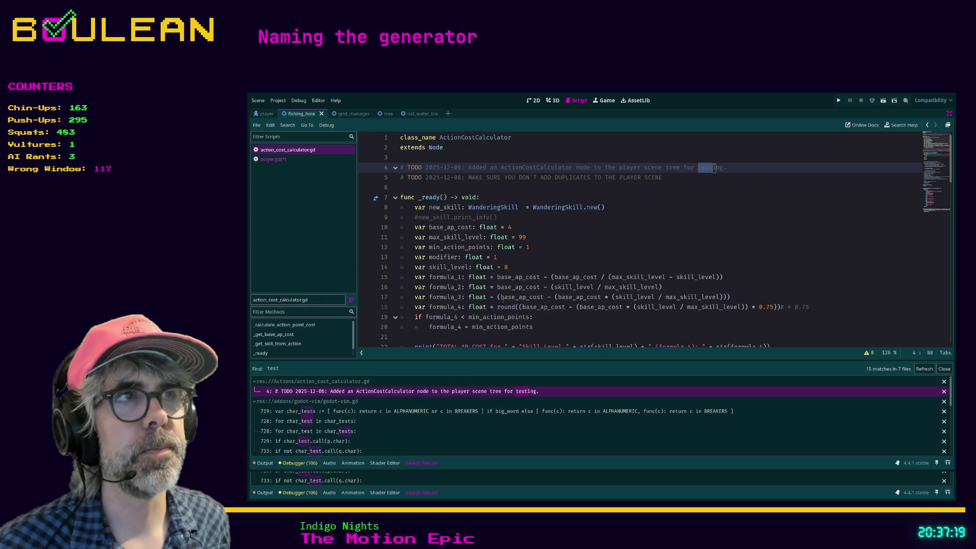
{"action": "left_click", "coordinate": [547, 187]}
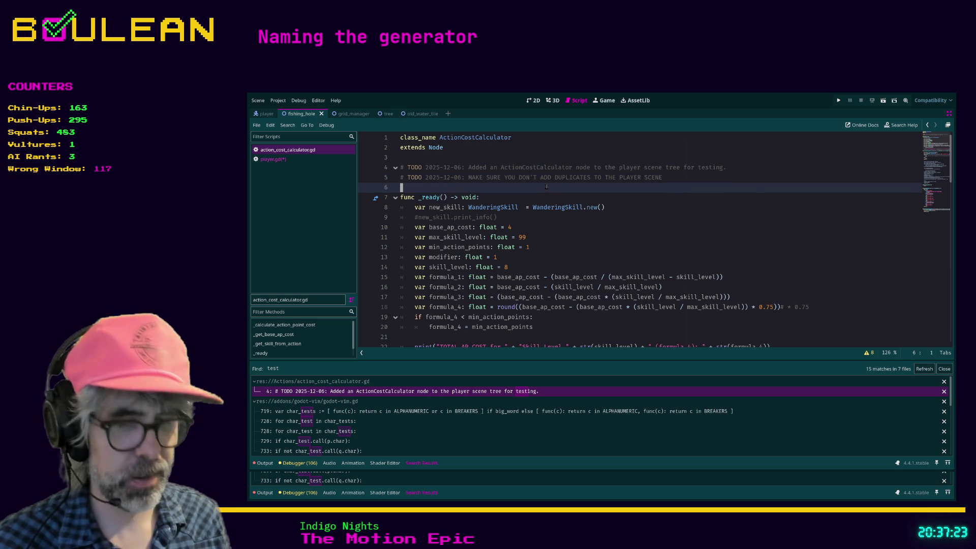
{"action": "key", "text": "shift+o"}
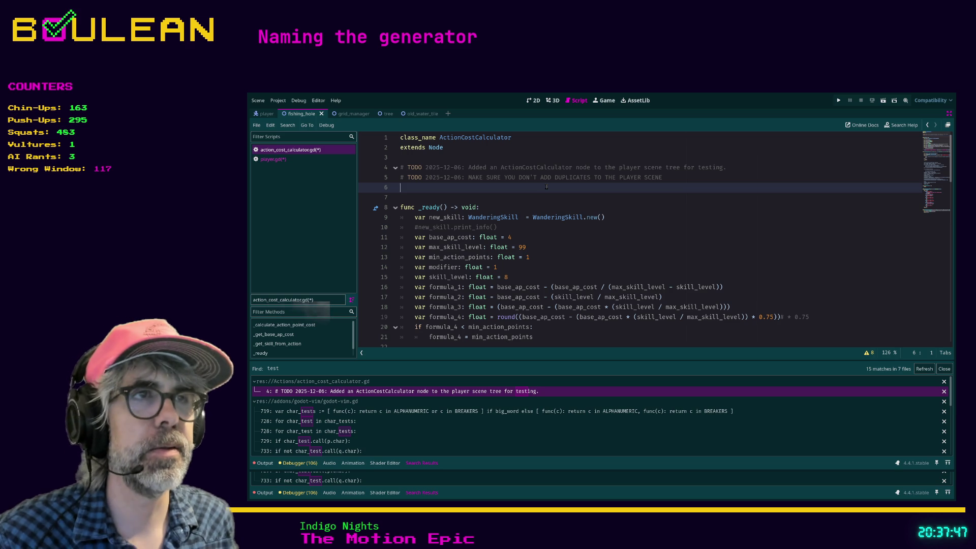
{"action": "left_click", "coordinate": [449, 198]}
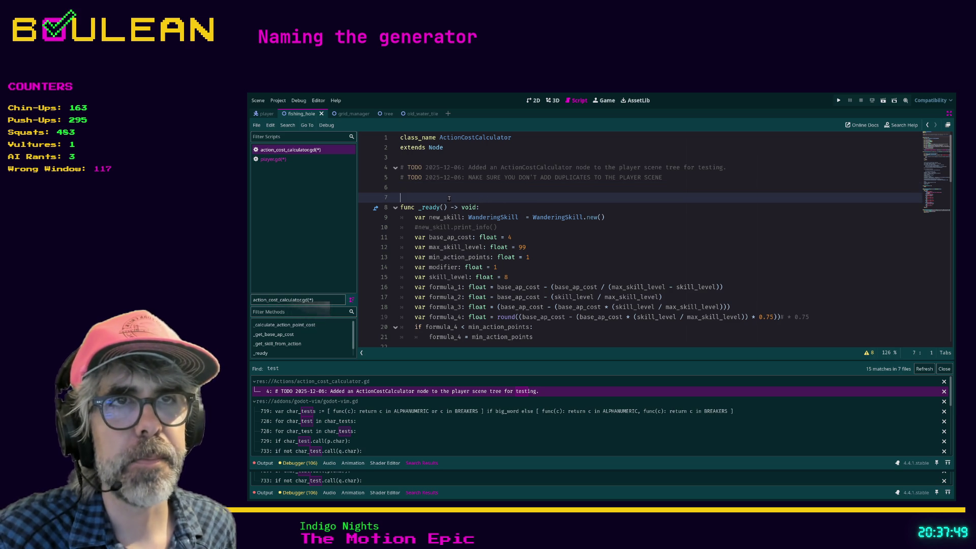
{"action": "key", "text": "ctrl+s"}
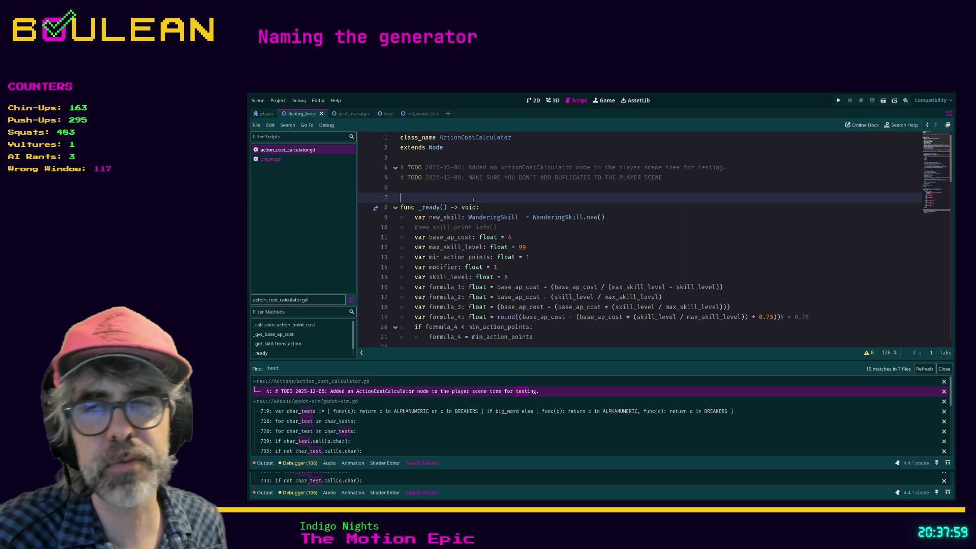
{"action": "key", "text": "Up"}
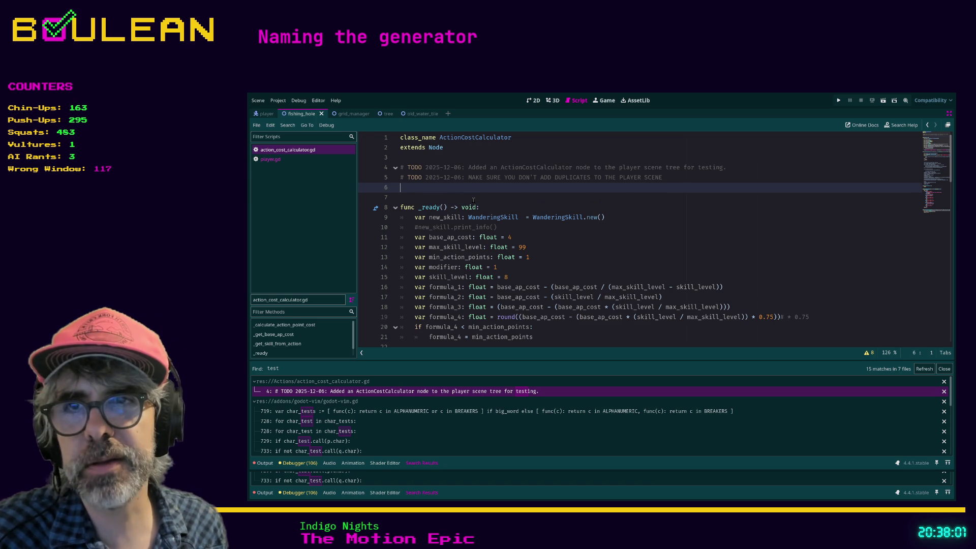
{"action": "key", "text": "Down"}
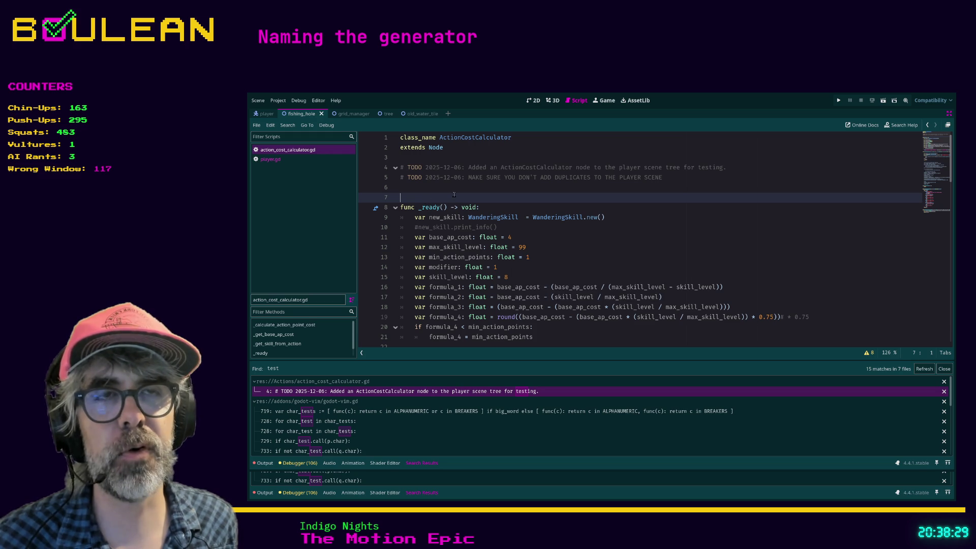
{"action": "scroll", "coordinate": [454, 194], "scroll_direction": "down", "scroll_amount": 2}
{"action": "left_click", "coordinate": [417, 288]}
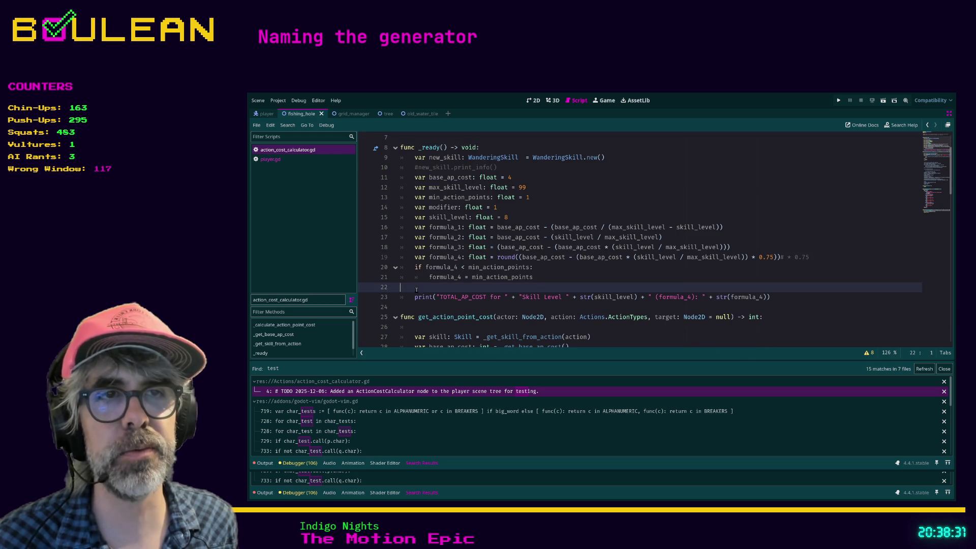
{"action": "key", "text": "Down"}
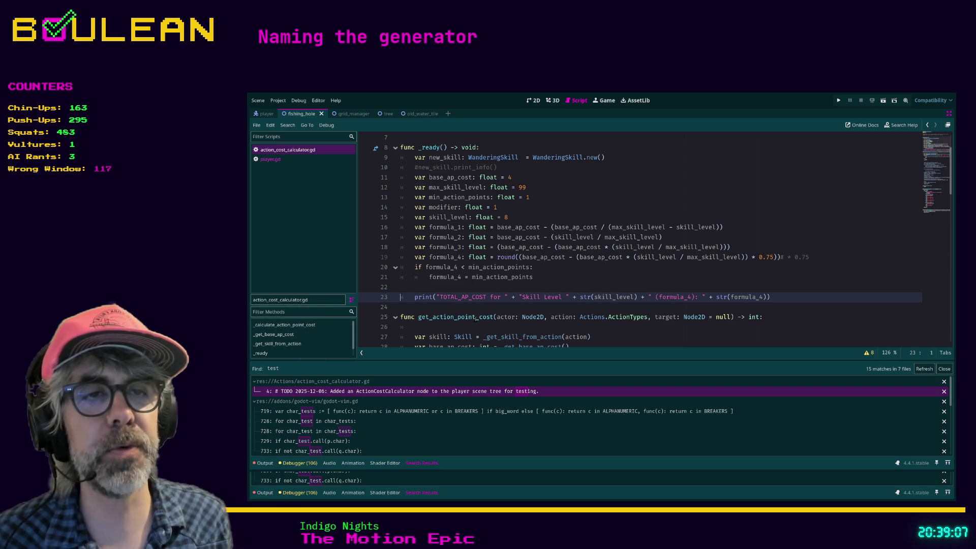
{"action": "key", "text": "shift+End"}
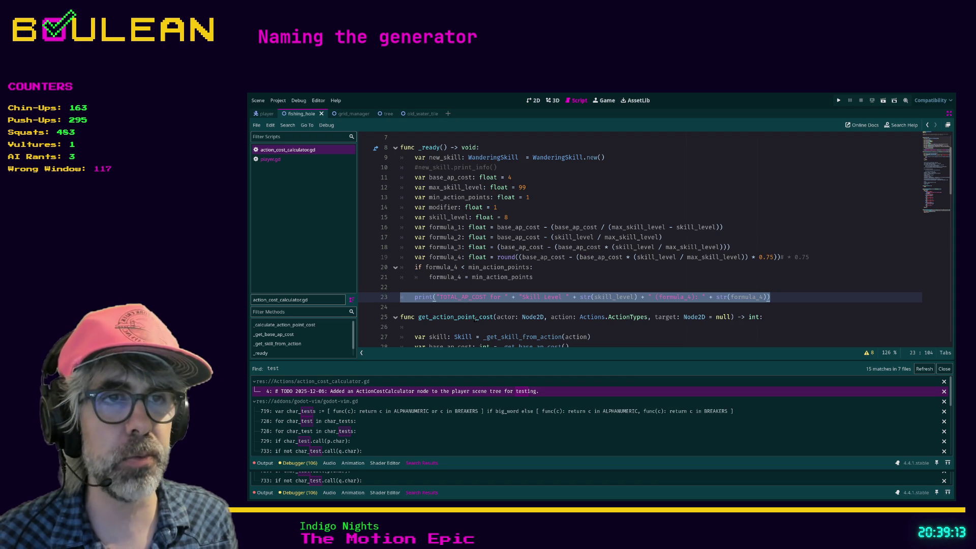
{"action": "key", "text": "y"}
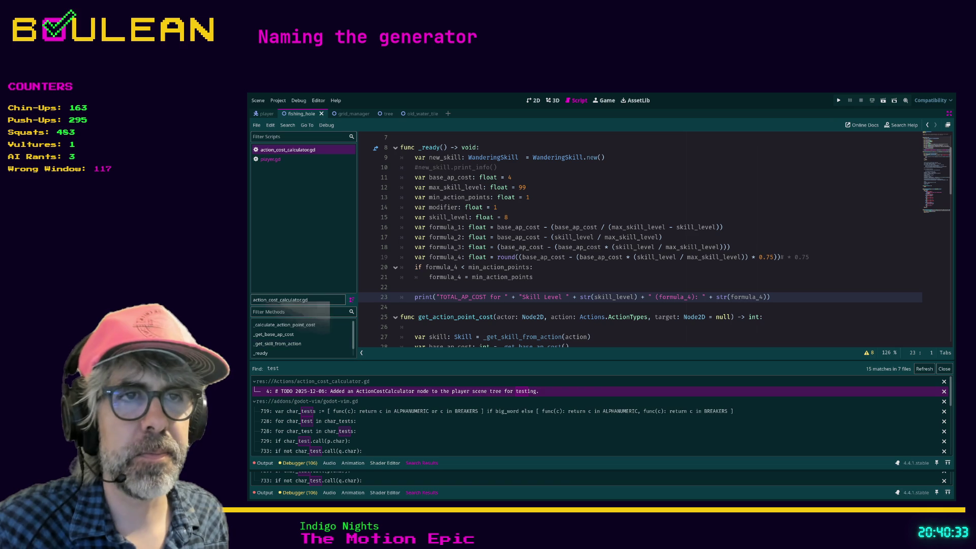
{"action": "left_click", "coordinate": [476, 307]}
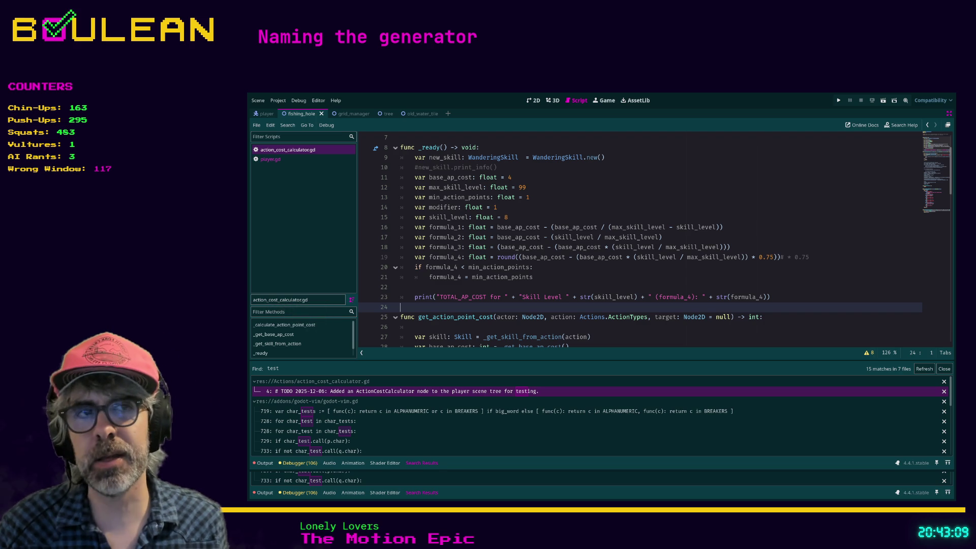
- Move the caret to the print statement on line 23 and place it at the line's end
{"action": "key", "text": "k"}
{"action": "key", "text": "k"}
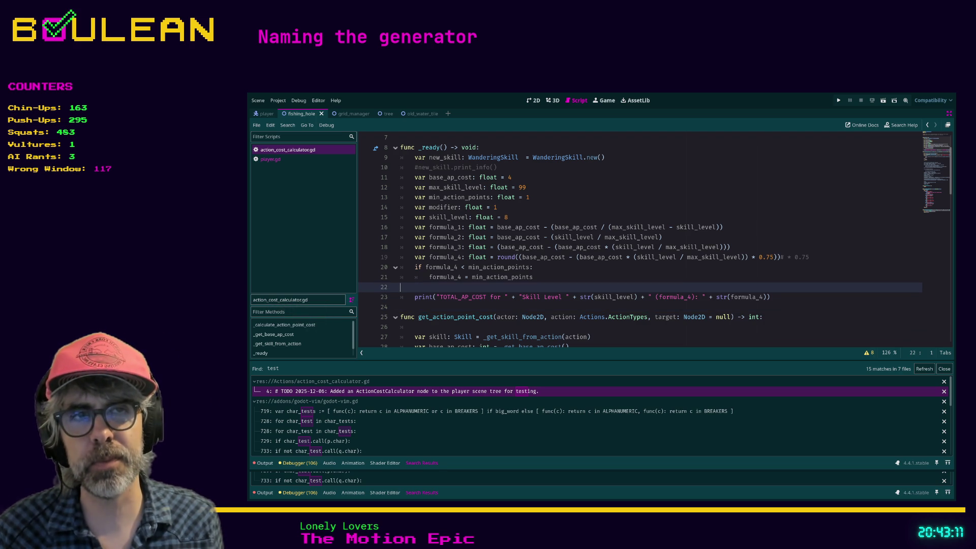
{"action": "key", "text": "j"}
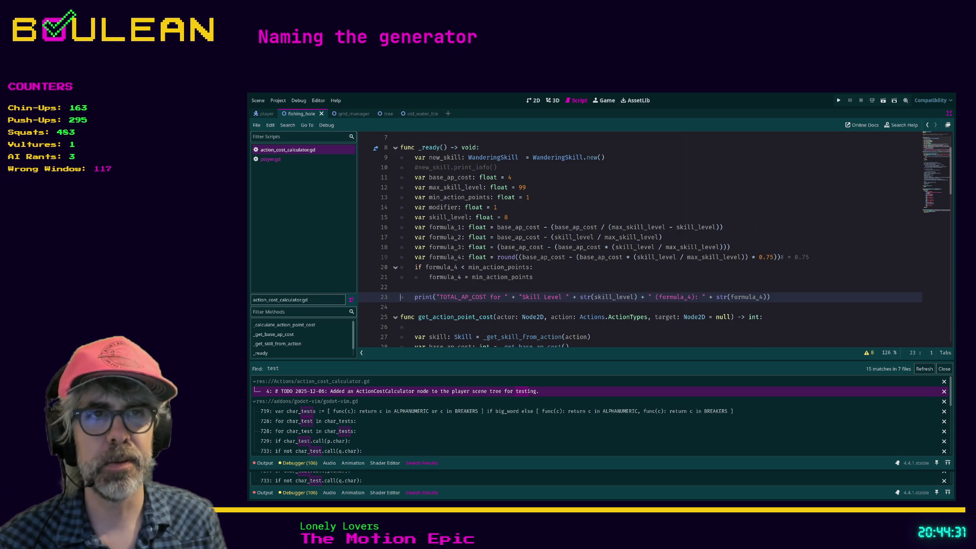
{"action": "key", "text": "Up"}
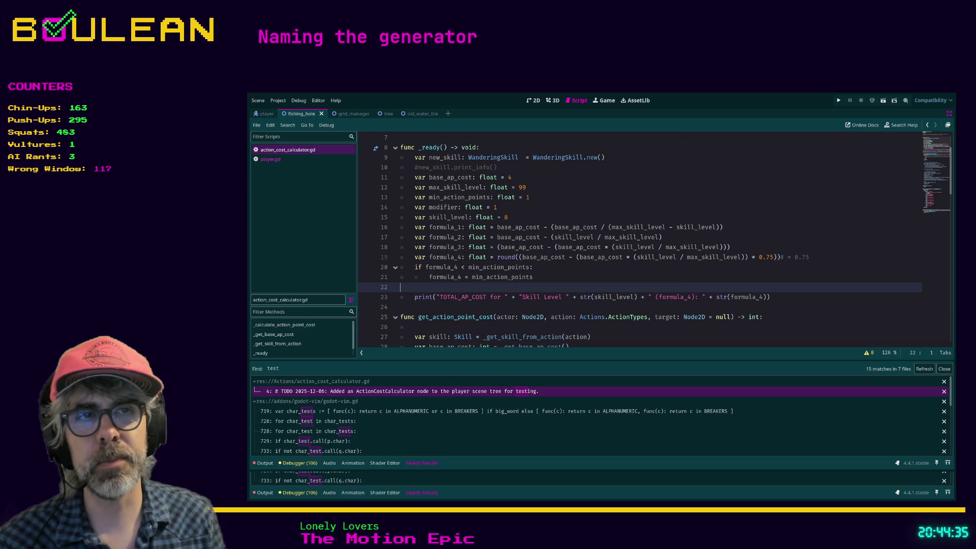
{"action": "key", "text": "Down"}
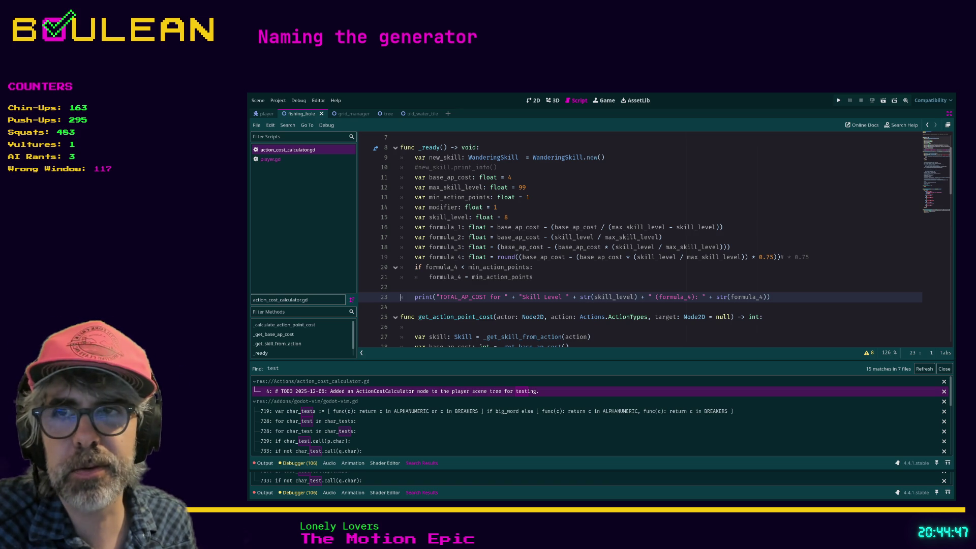
{"action": "key", "text": "Right"}
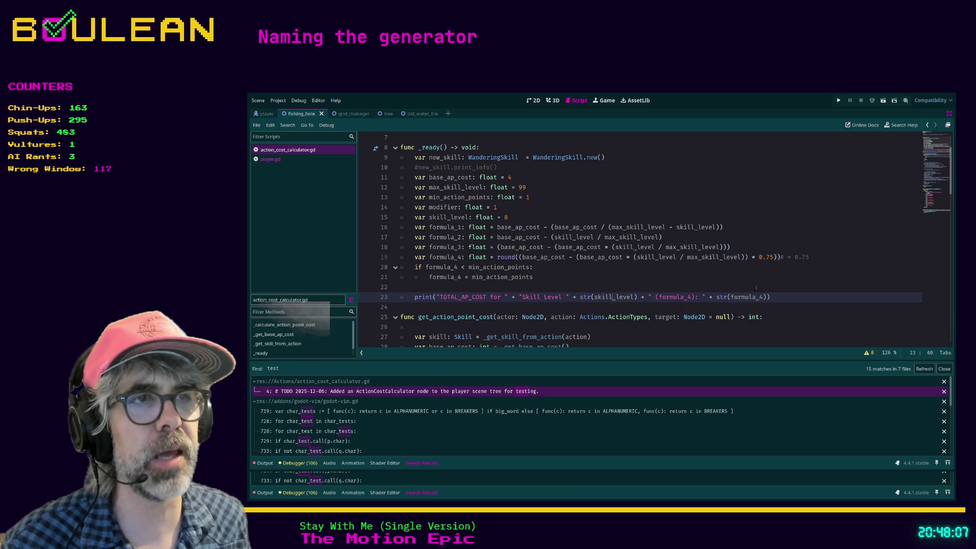
{"action": "left_click", "coordinate": [812, 298]}
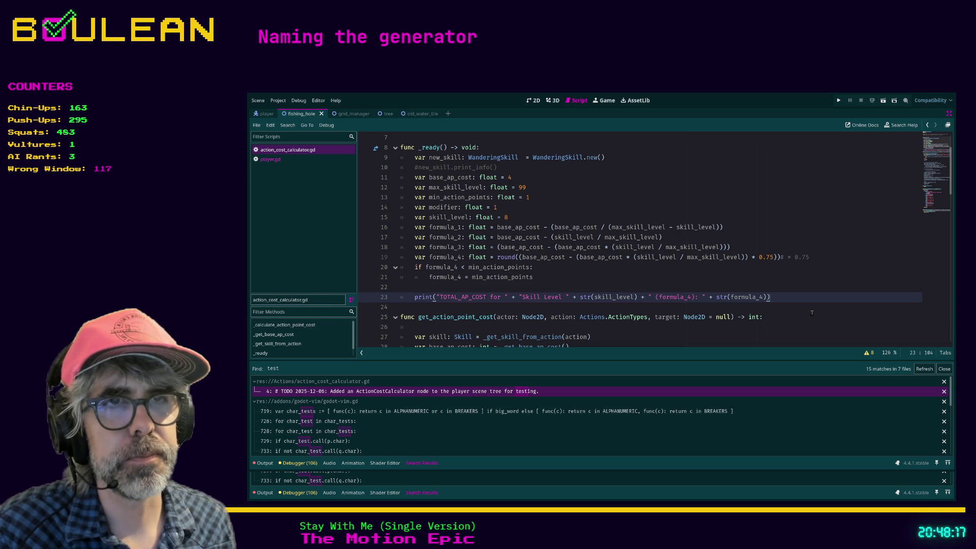
- Select the entire print statement on line 23 with Shift+Home
{"action": "key", "text": "shift+Home"}
{"action": "key", "text": "shift+Home"}
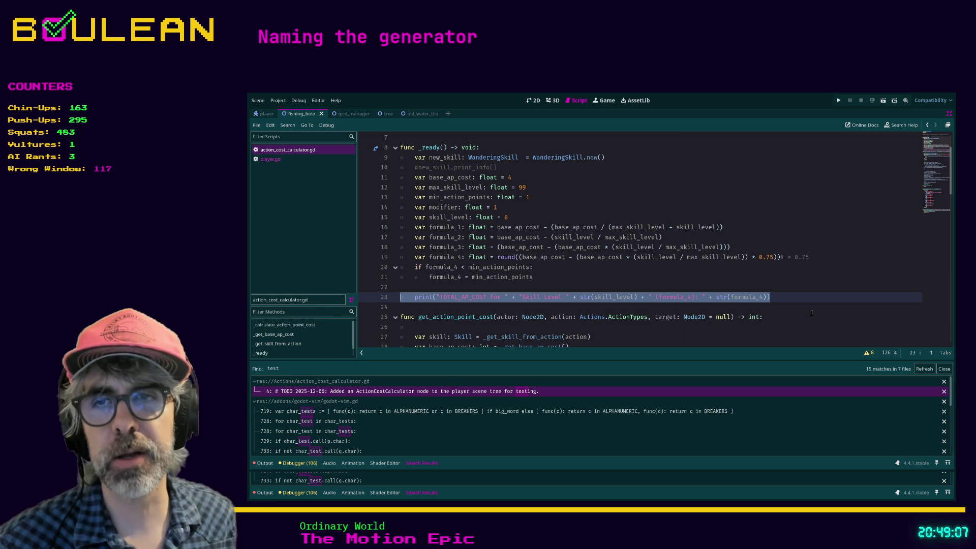
{"action": "left_click", "coordinate": [414, 307]}
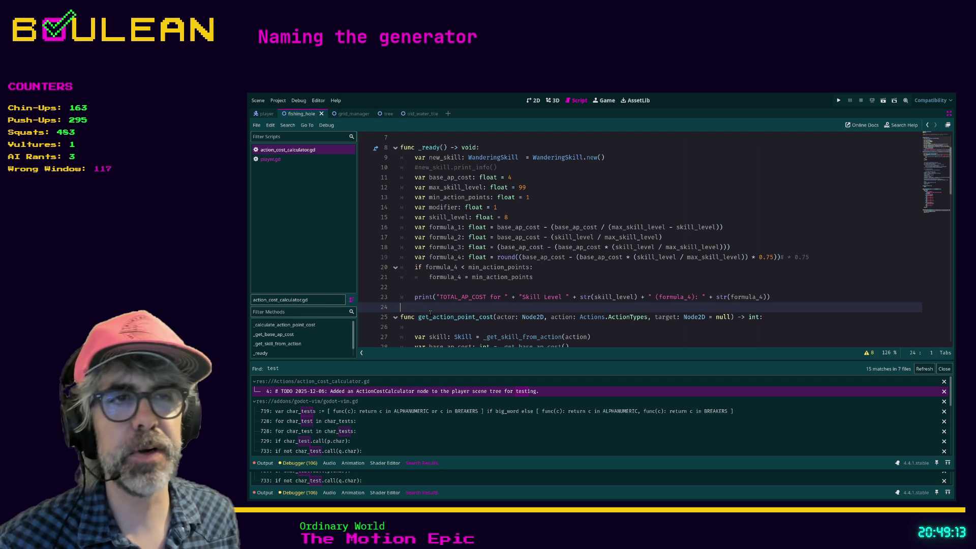
{"action": "key", "text": "Up"}
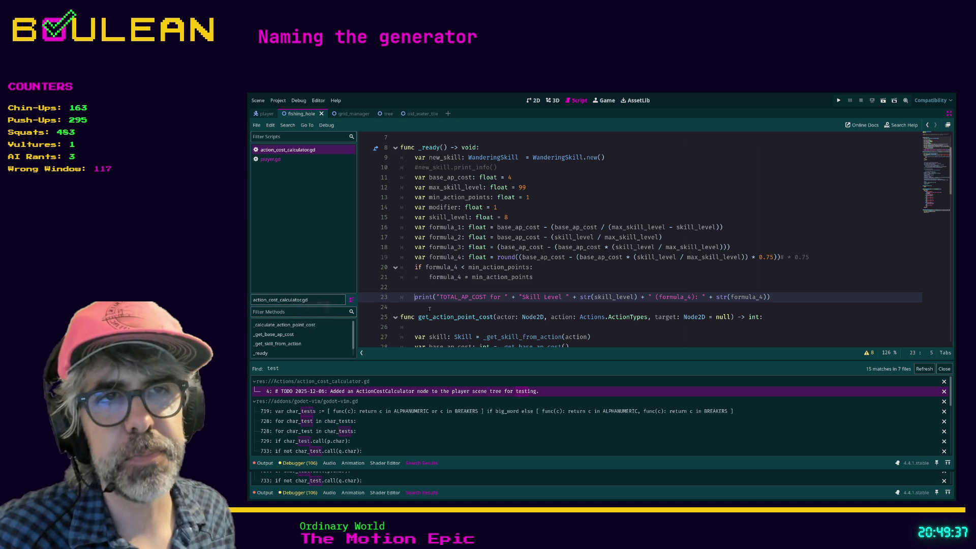
{"action": "left_click", "coordinate": [417, 306]}
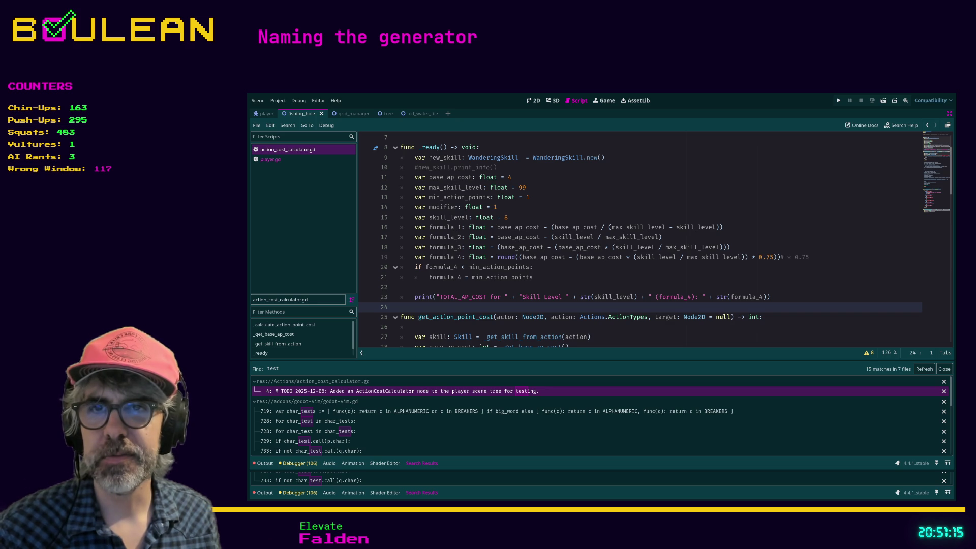
{"action": "key", "text": "Down"}
{"action": "key", "text": "Up"}
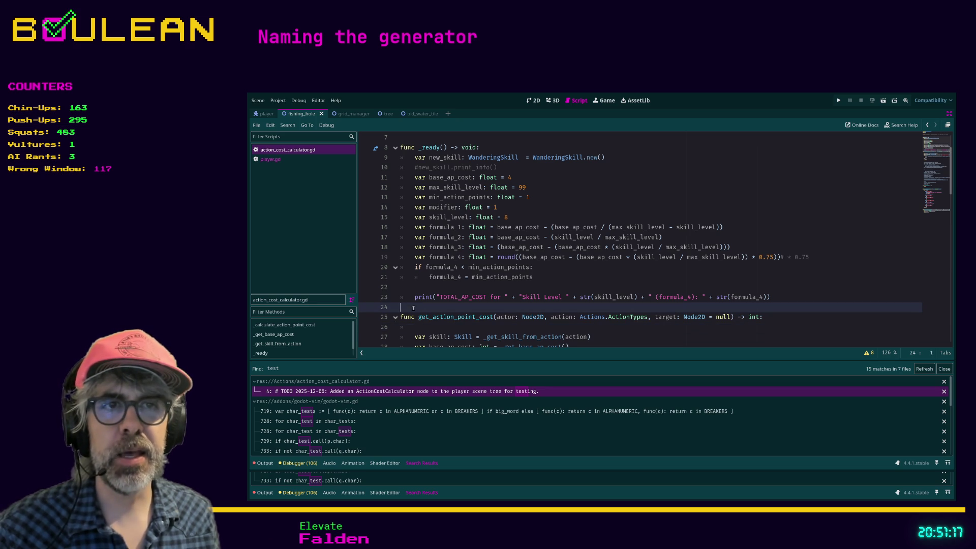
{"action": "key", "text": "Left"}
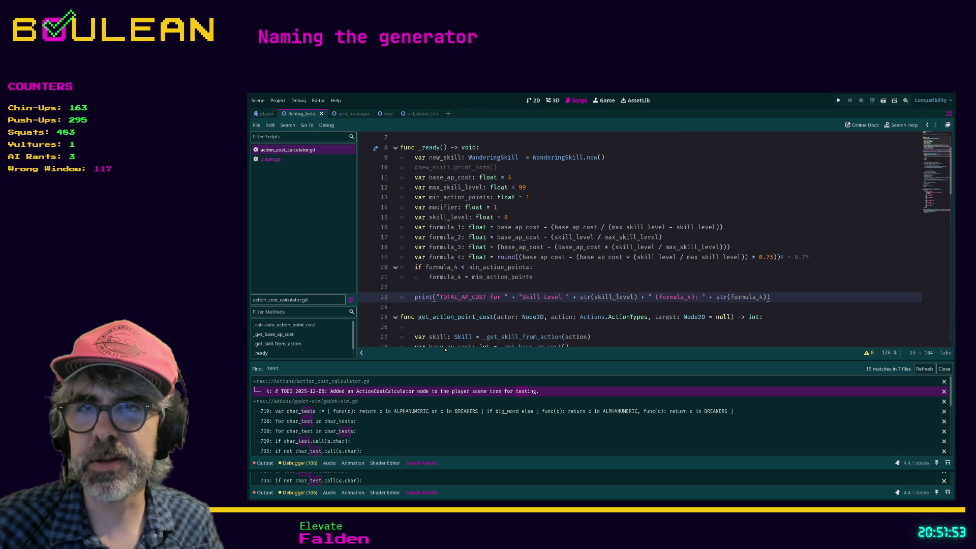
{"action": "left_click", "coordinate": [415, 308]}
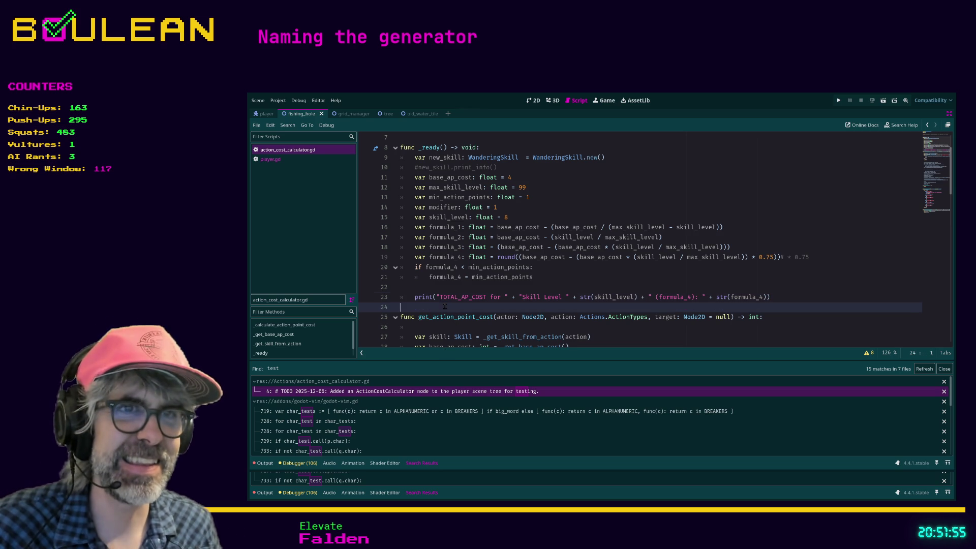
{"action": "left_click_drag", "start_coordinate": [414, 309], "coordinate": [408, 304]}
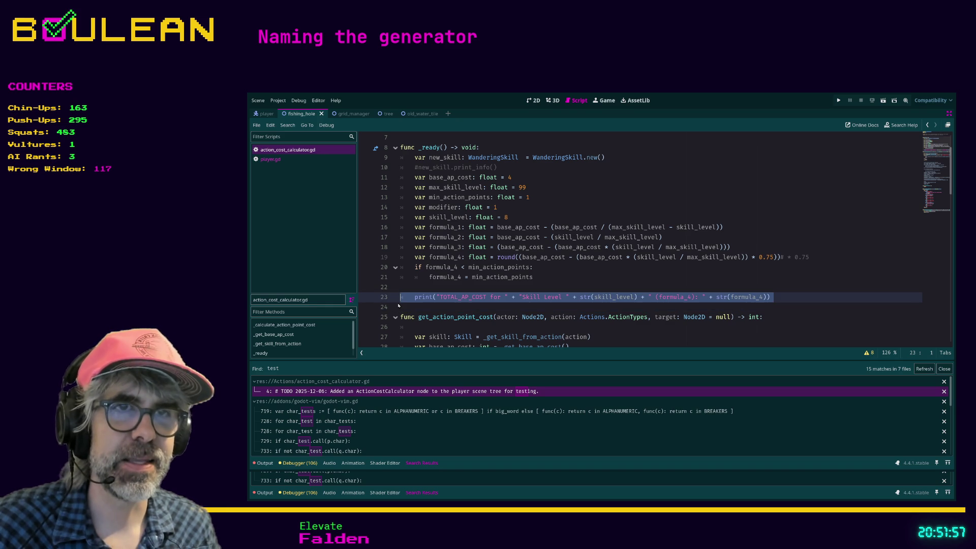
{"action": "left_click", "coordinate": [408, 305]}
{"action": "left_click", "coordinate": [408, 307]}
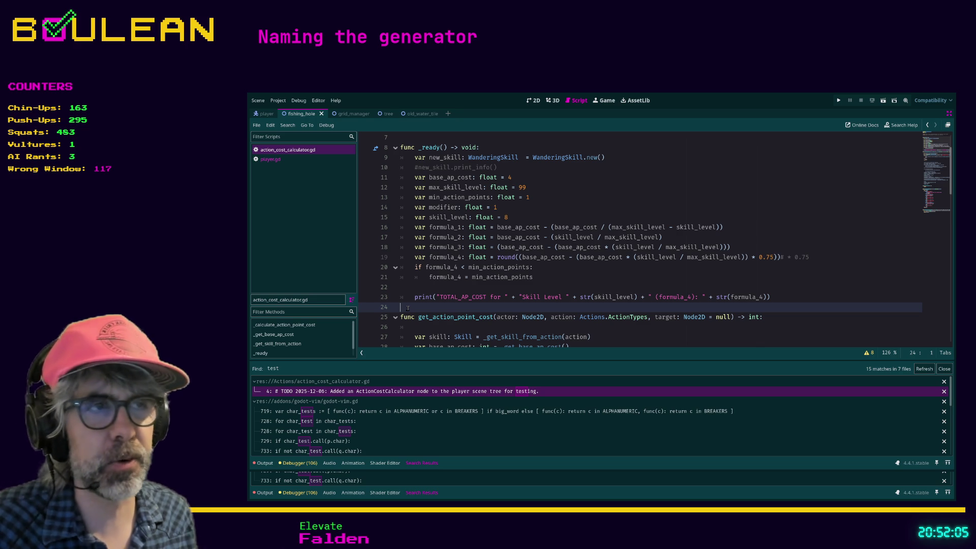
{"action": "key", "text": "Up"}
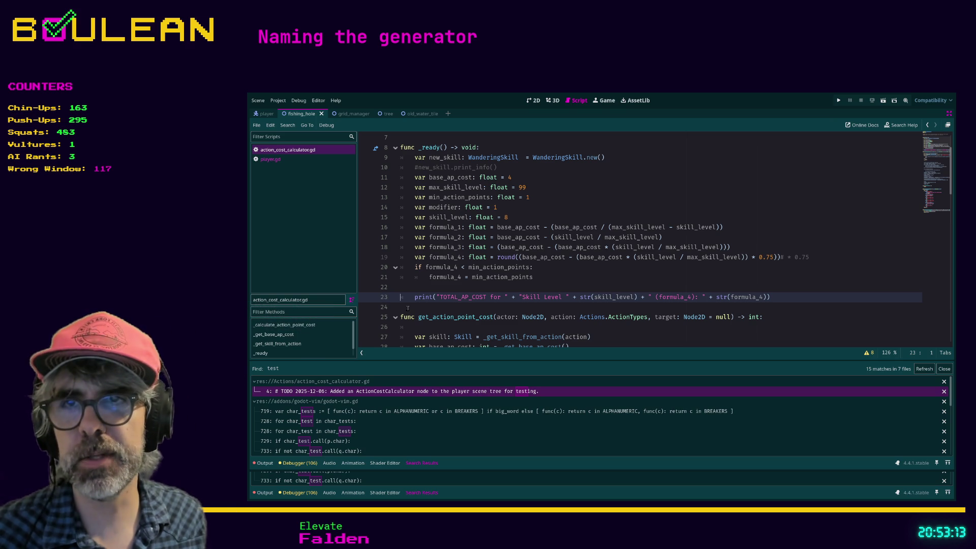
{"action": "key", "text": "Right"}
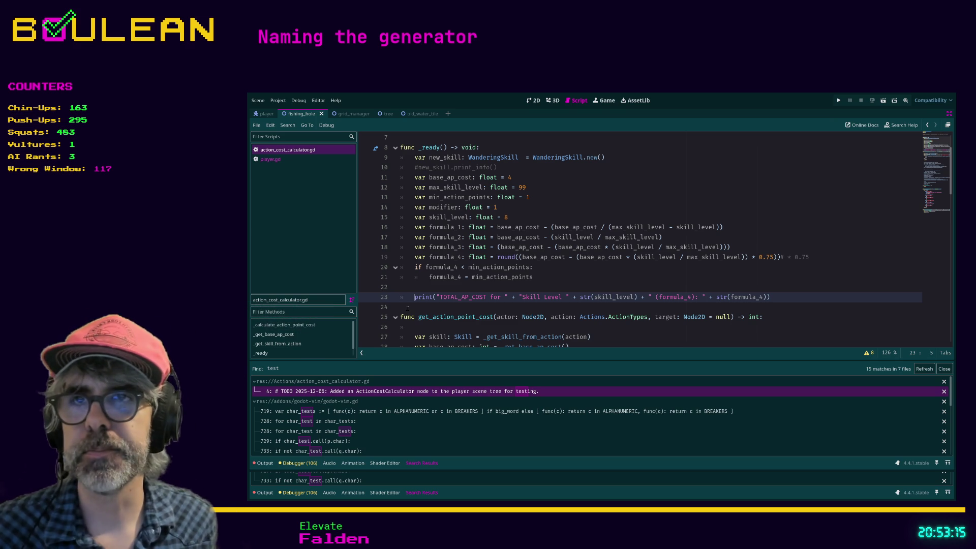
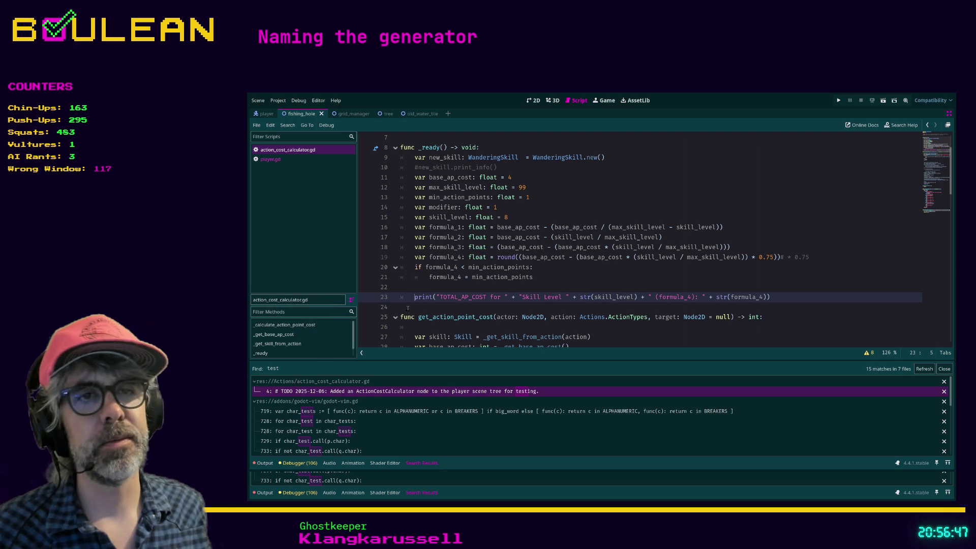
- Comment out the TOTAL_AP_COST print on line 23 and save action_cost_calculator.gd
{"action": "left_click", "coordinate": [407, 307]}
{"action": "key", "text": "Up"}
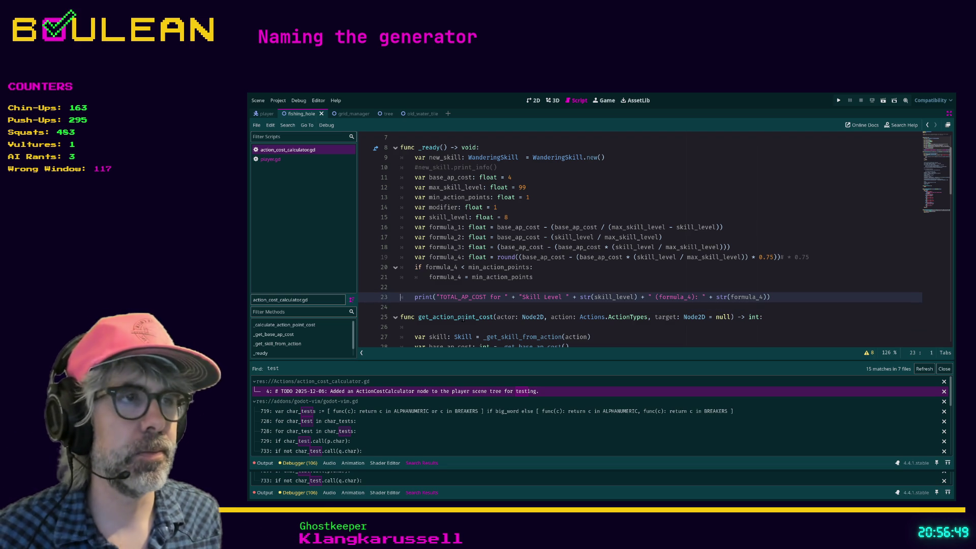
{"action": "key", "text": "End"}
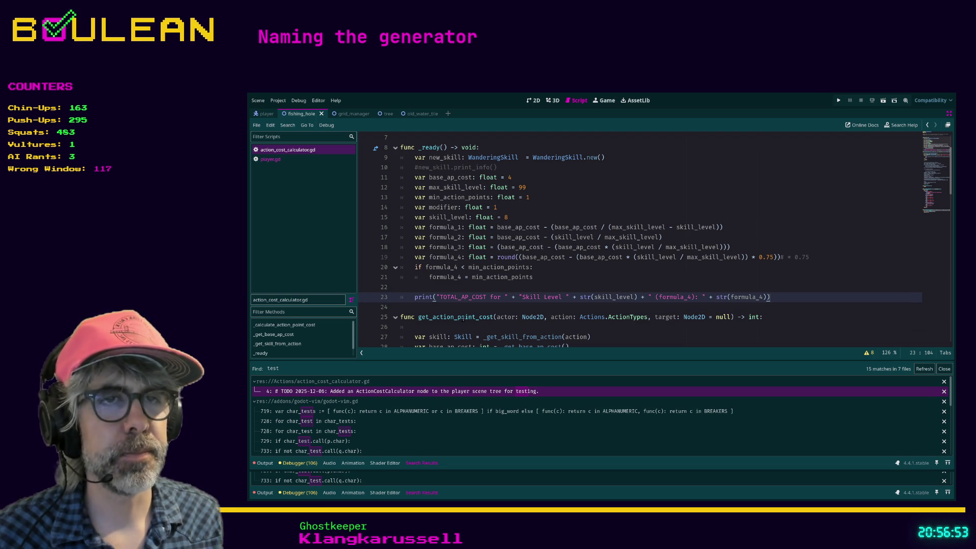
{"action": "key", "text": "ctrl+k"}
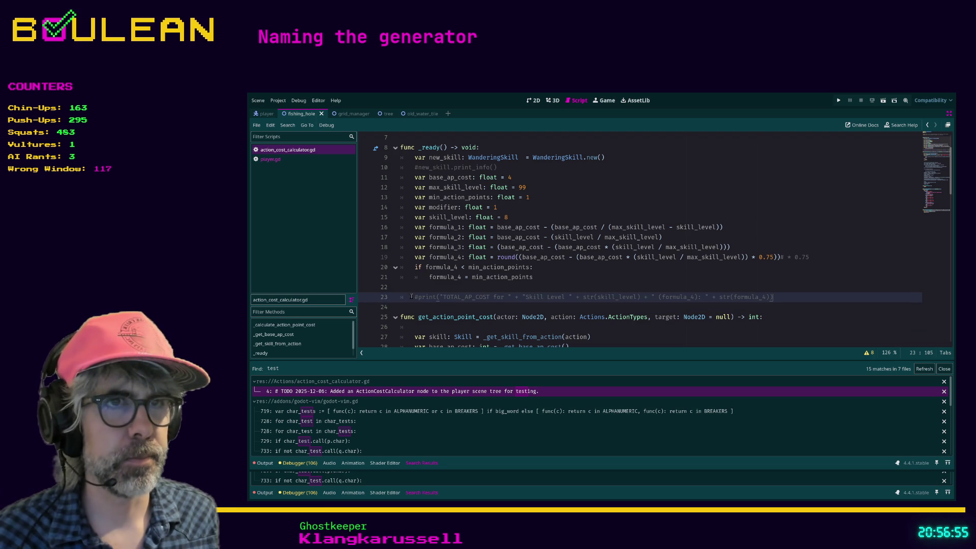
{"action": "left_click", "coordinate": [421, 304]}
{"action": "key", "text": "ctrl+s"}
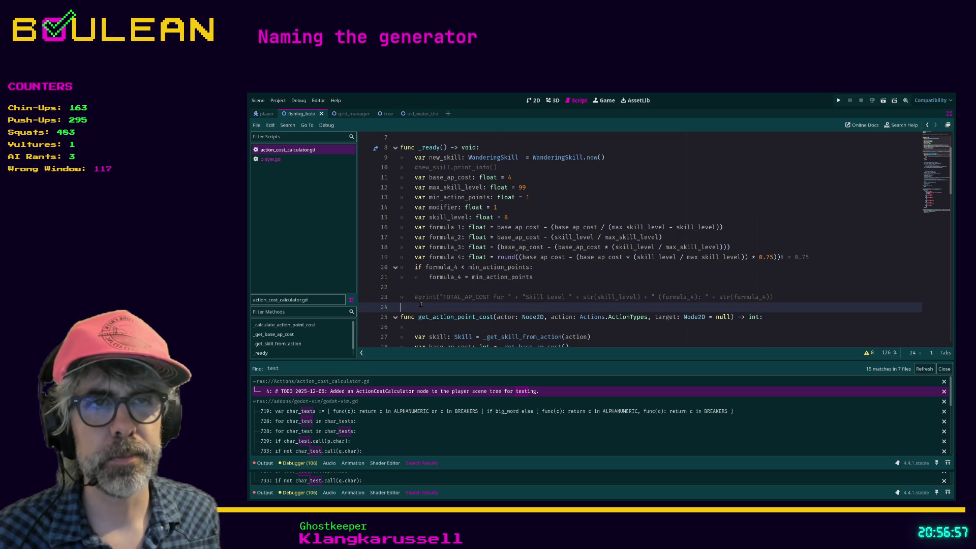
- Scroll down and place the caret on the blank line inside get_action_point_cost
{"action": "scroll", "coordinate": [421, 304], "scroll_direction": "down", "scroll_amount": 2}
{"action": "left_click", "coordinate": [433, 269]}
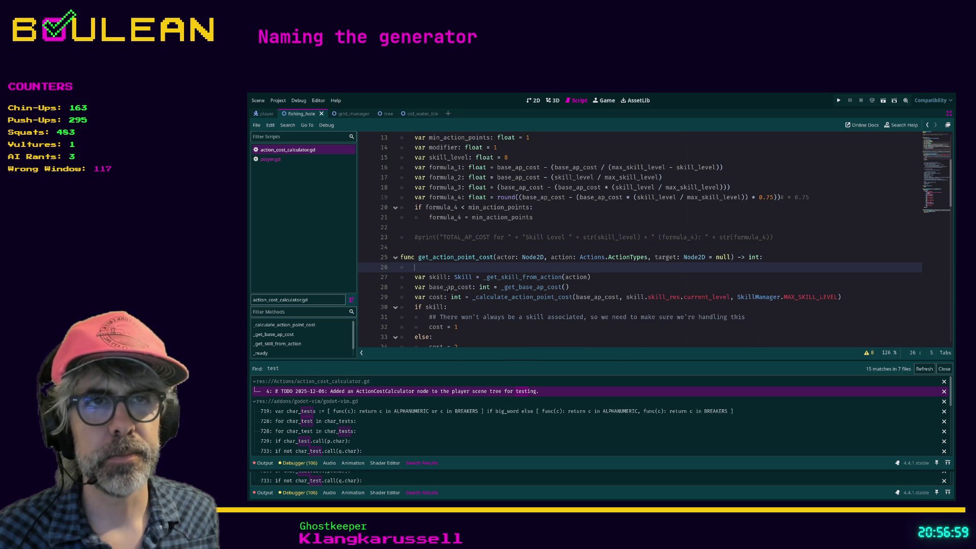
{"action": "key", "text": "Escape"}
- Delete blank line 26 at the top of get_action_point_cost
{"action": "key", "text": "d"}
{"action": "key", "text": "d"}
{"action": "key", "text": "A"}
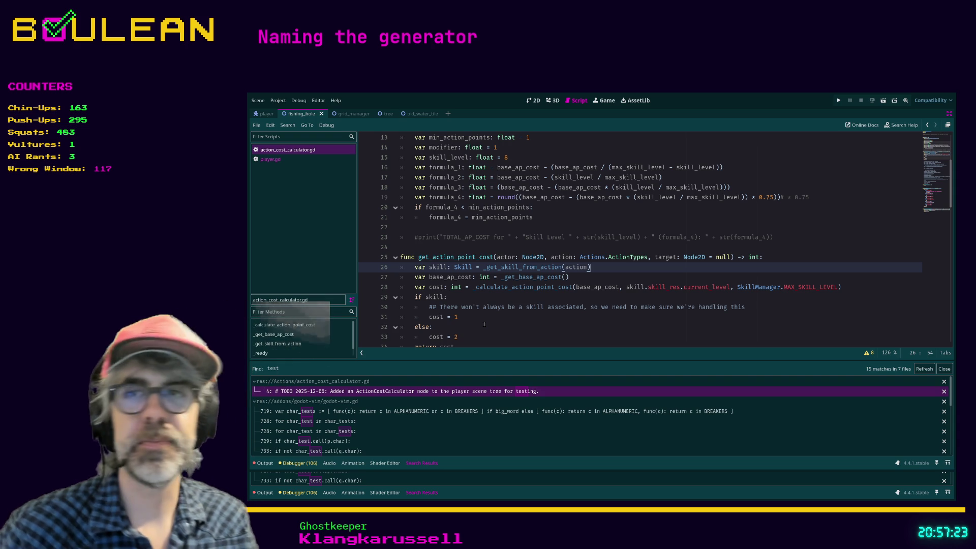
{"action": "left_click", "coordinate": [494, 307]}
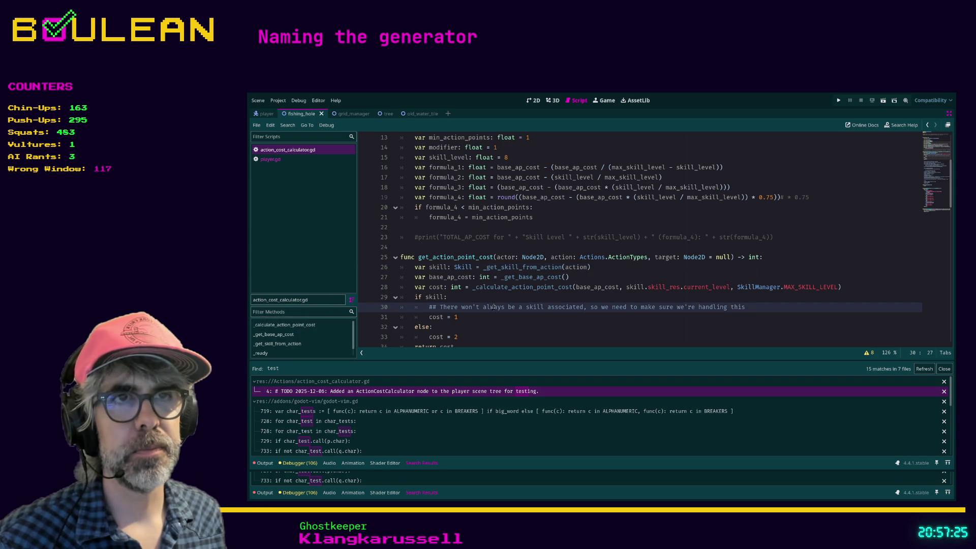
{"action": "scroll", "coordinate": [508, 307], "scroll_direction": "down", "scroll_amount": 3}
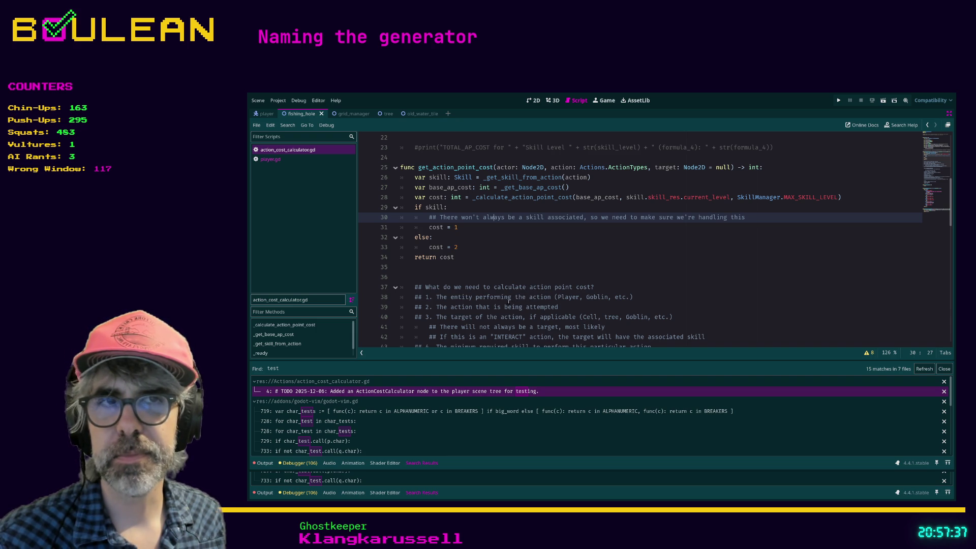
- Review the rest of the script and open player.gd at the test() search result
{"action": "left_click", "coordinate": [460, 280]}
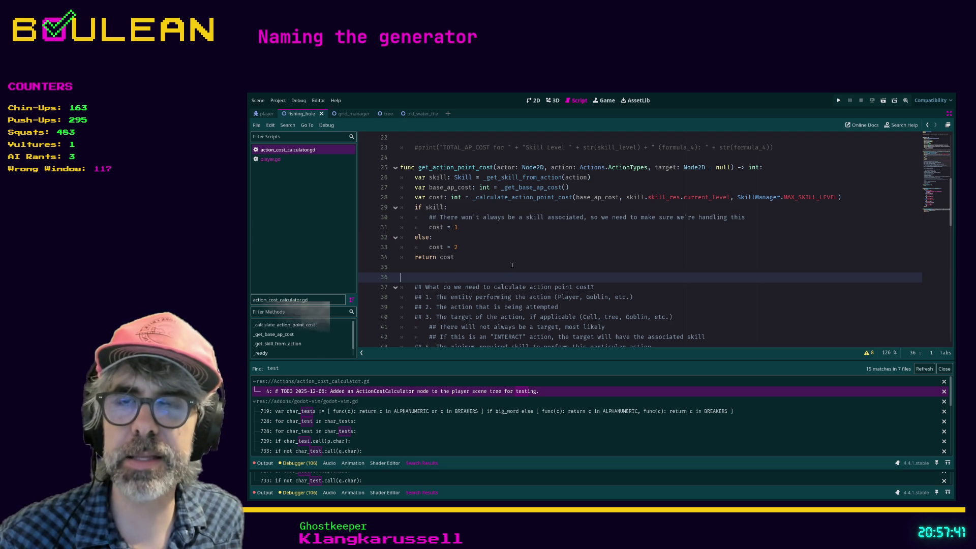
{"action": "scroll", "coordinate": [512, 265], "scroll_direction": "down", "scroll_amount": 10}
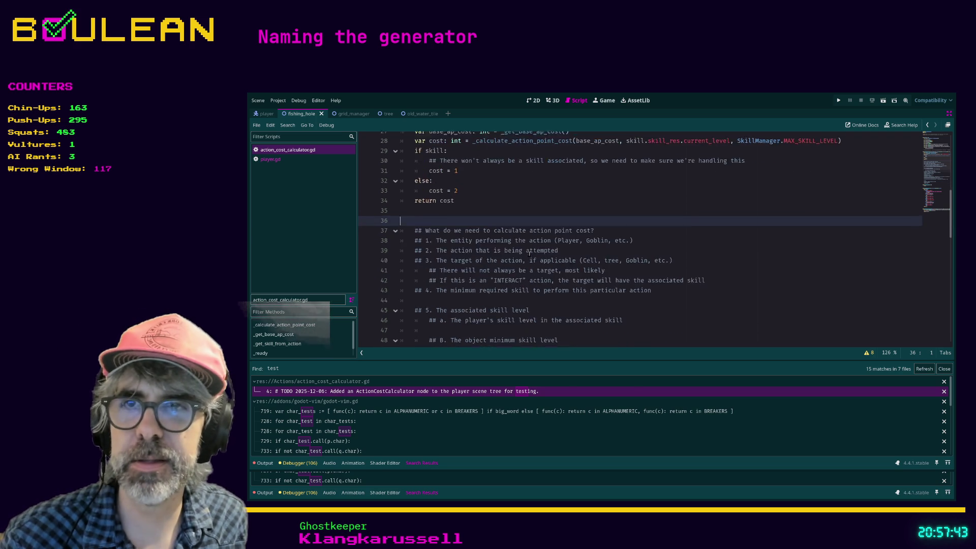
{"action": "scroll", "coordinate": [530, 254], "scroll_direction": "down", "scroll_amount": 6}
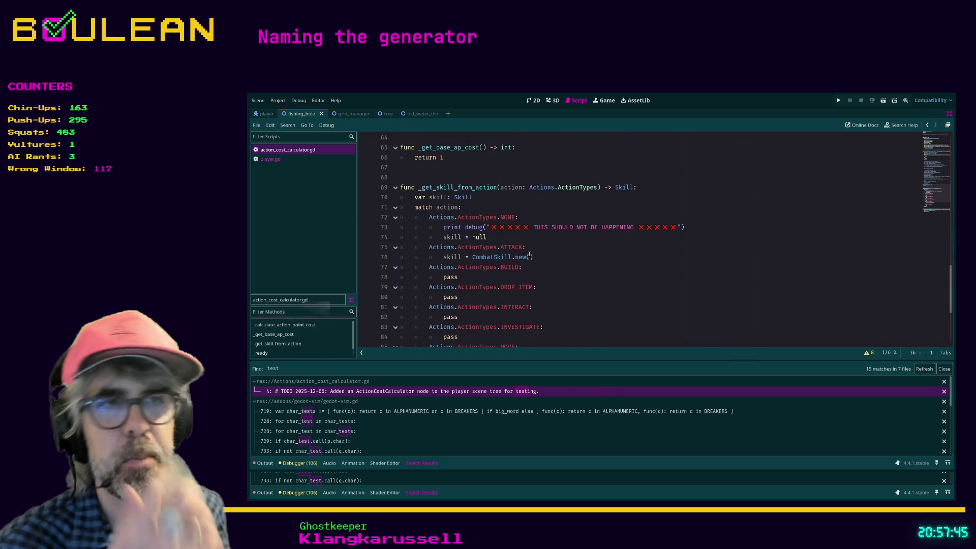
{"action": "left_click", "coordinate": [529, 254]}
- Delete the func test() line and its print line from player.gd
{"action": "key", "text": "alt+Left"}
{"action": "left_click", "coordinate": [602, 254]}
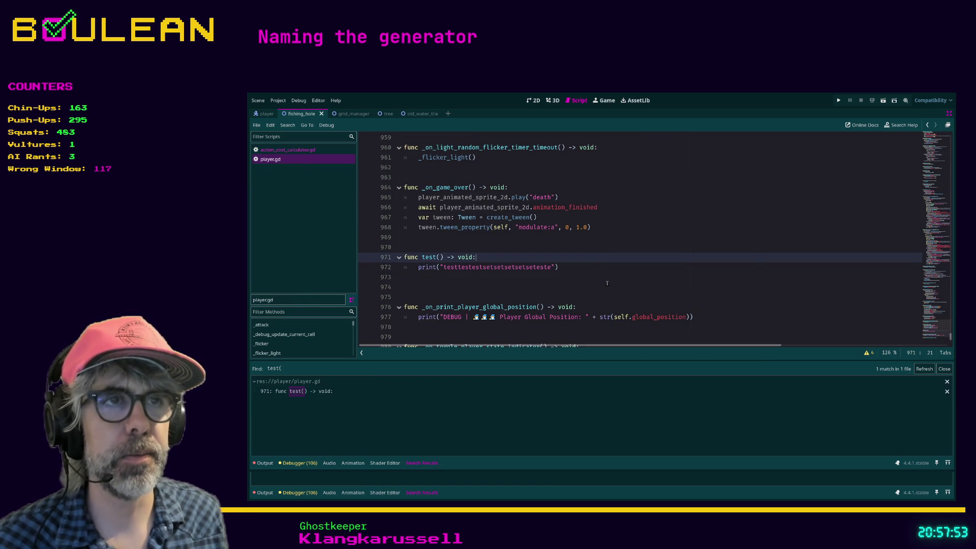
{"action": "key", "text": "Down"}
{"action": "key", "text": "Down"}
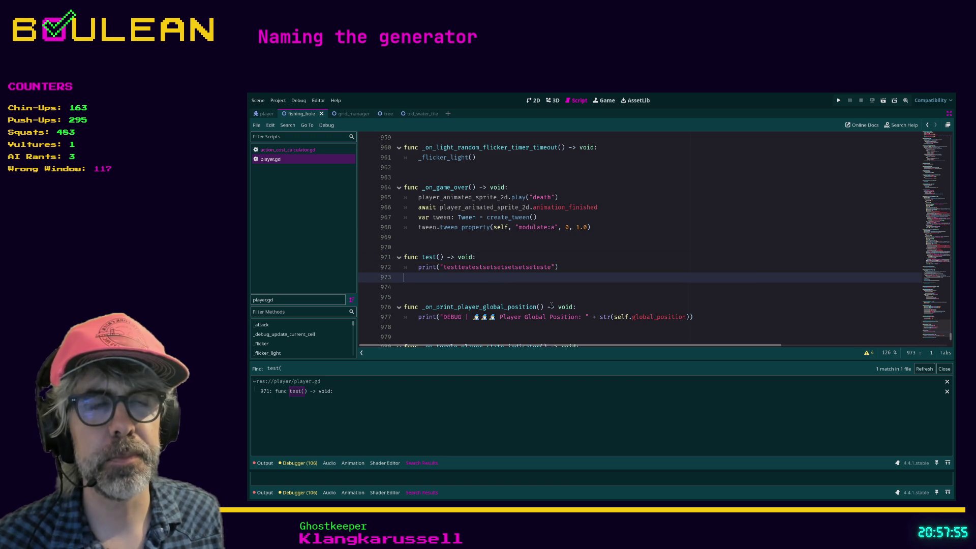
{"action": "key", "text": "Up"}
{"action": "key", "text": "ctrl+shift+k"}
{"action": "key", "text": "Up"}
{"action": "key", "text": "ctrl+shift+k"}
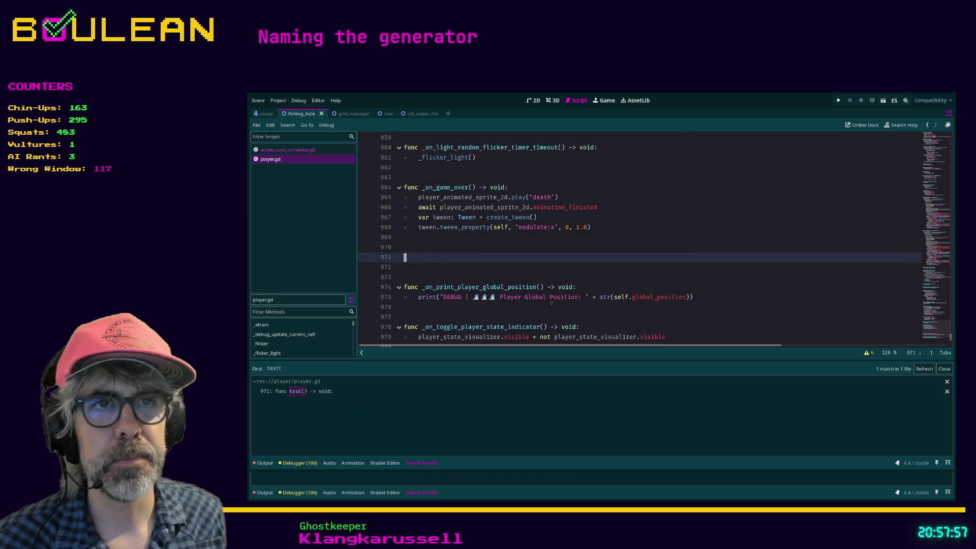
{"action": "key", "text": "Down"}
- Remove the extra blank lines above _on_print_player_global_position and save player.gd
{"action": "key", "text": "ctrl+shift+k"}
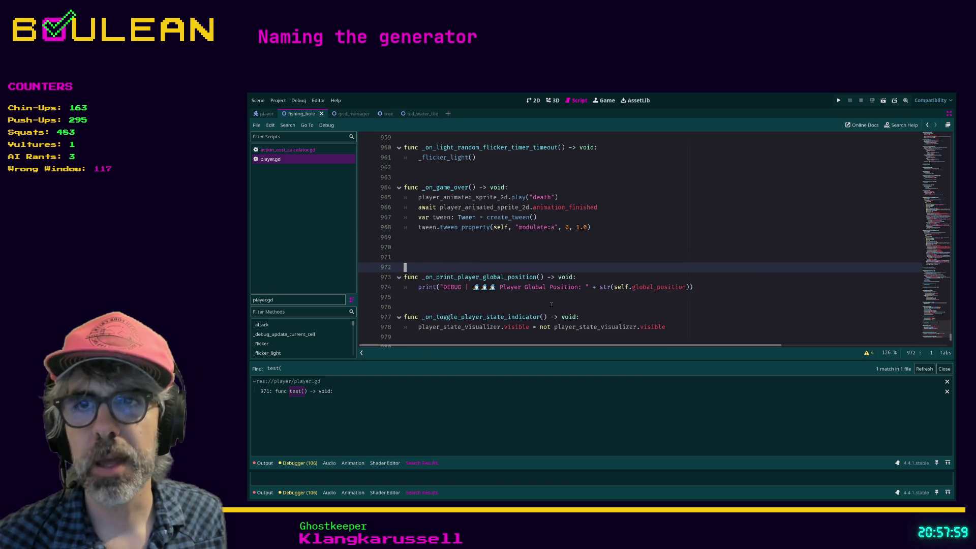
{"action": "key", "text": "Up"}
{"action": "key", "text": "ctrl+shift+k"}
{"action": "key", "text": "Up"}
{"action": "key", "text": "ctrl+shift+k"}
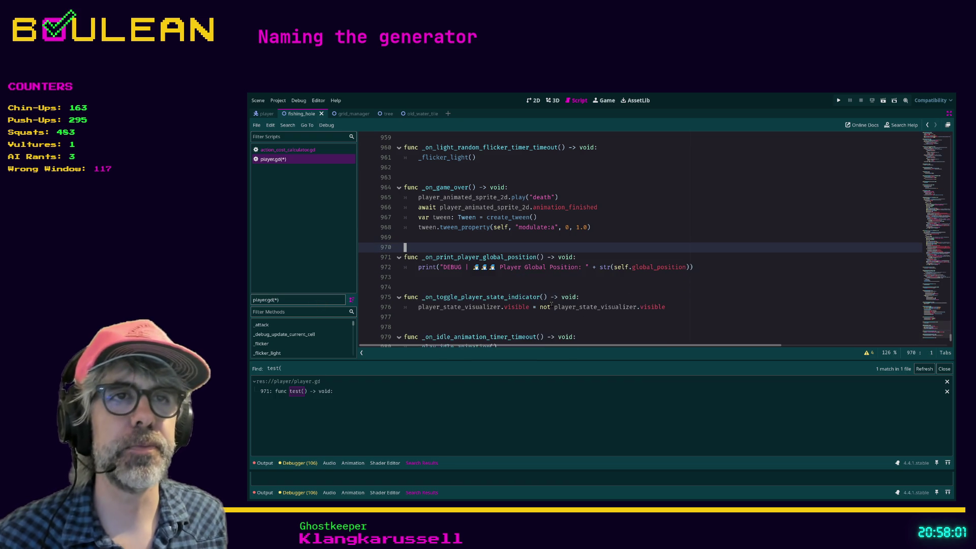
{"action": "key", "text": "ctrl+shift+k"}
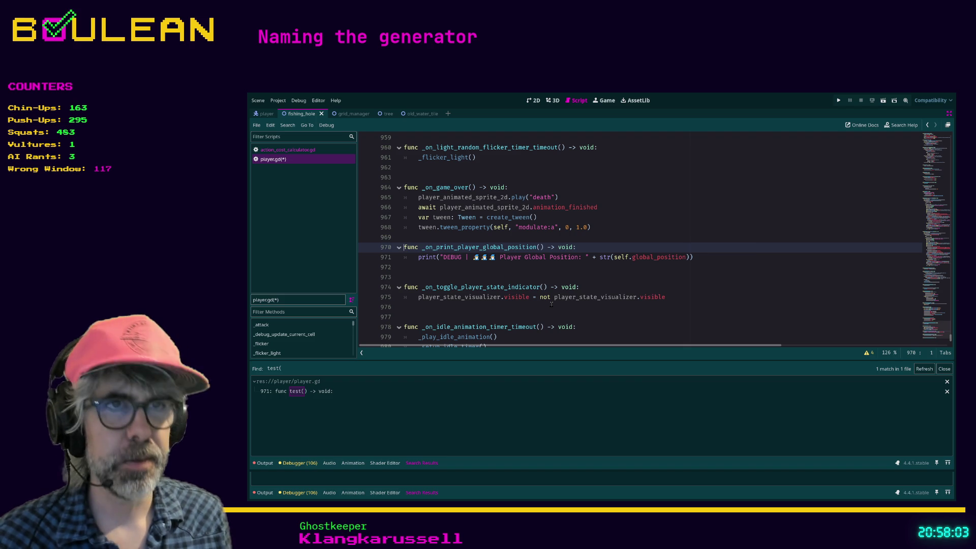
{"action": "key", "text": "Down"}
{"action": "key", "text": "Down"}
{"action": "key", "text": "ctrl+s"}
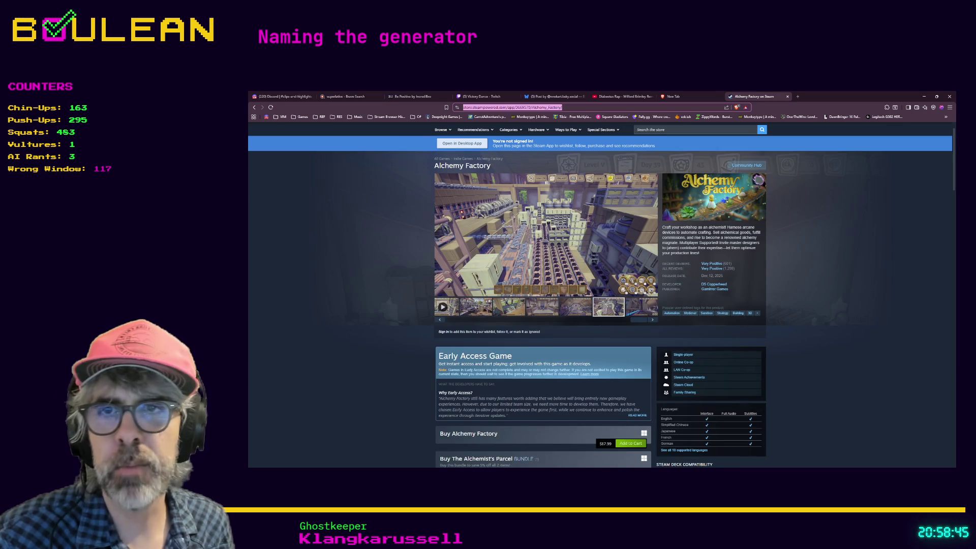
- Switch to the Brave window showing the Alchemy Factory Steam store page
{"action": "key", "text": "alt+Tab"}
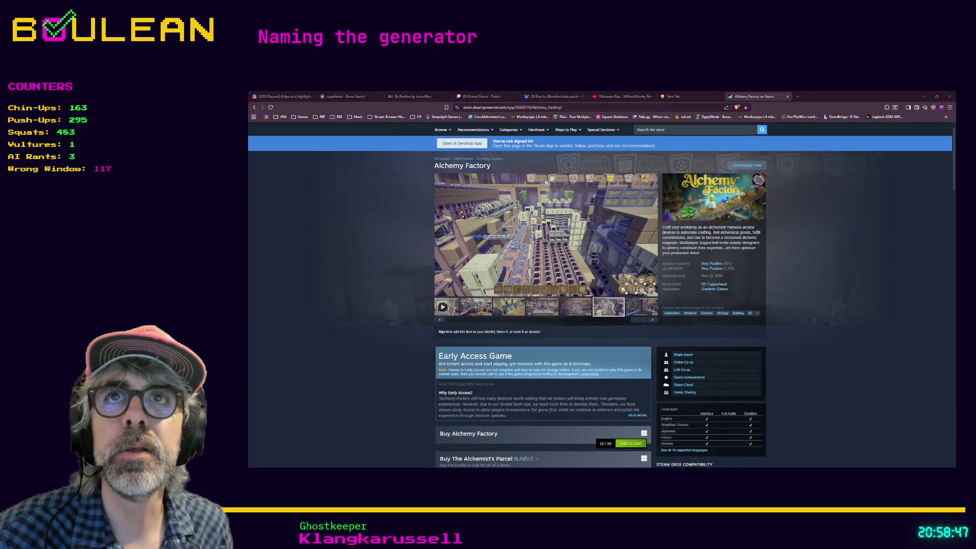
{"action": "left_click", "coordinate": [301, 273]}
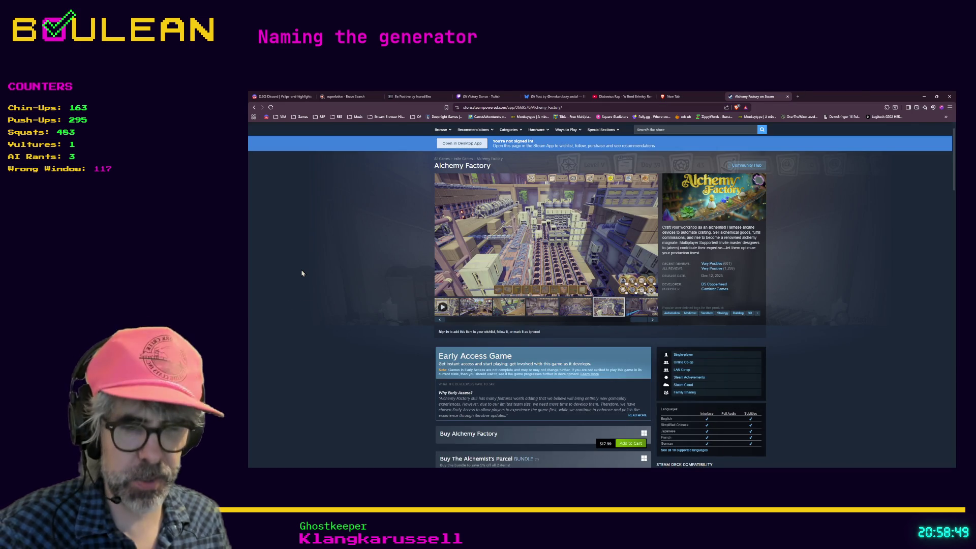
{"action": "key", "text": "ctrl+t"}
{"action": "type", "text": "roli.com/us/product/collection/learn"}
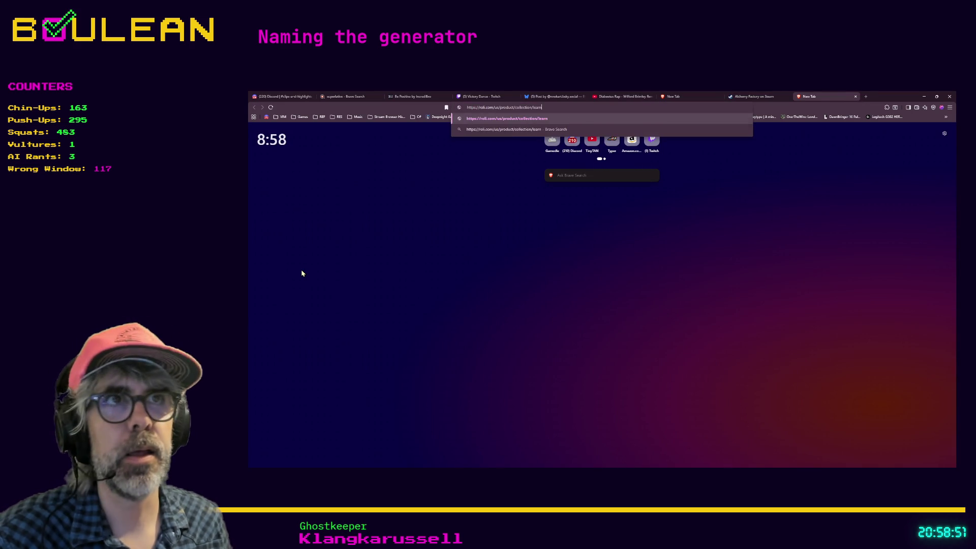
{"action": "key", "text": "Return"}
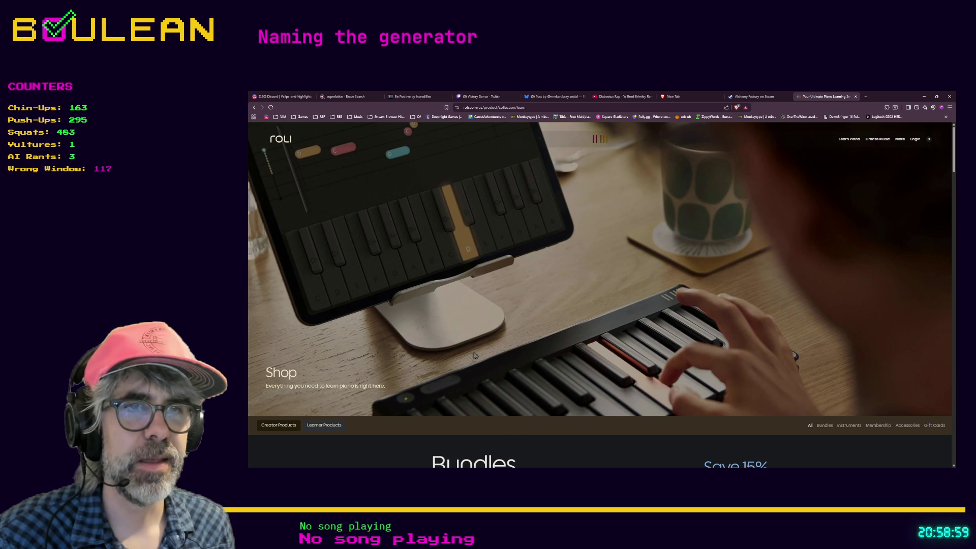
{"action": "scroll", "coordinate": [479, 337], "scroll_direction": "down", "scroll_amount": 1}
{"action": "scroll", "coordinate": [479, 337], "scroll_direction": "down", "scroll_amount": 1}
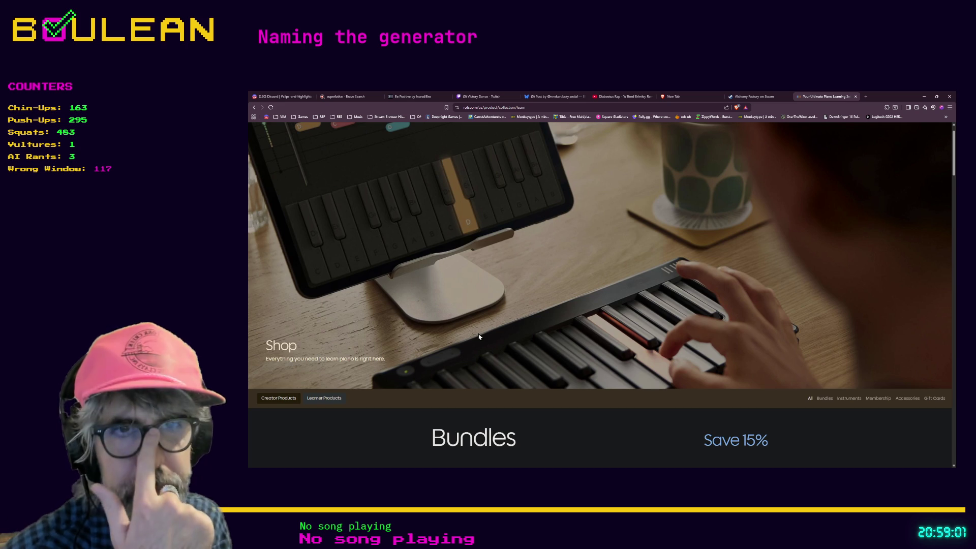
{"action": "scroll", "coordinate": [458, 301], "scroll_direction": "up", "scroll_amount": 2}
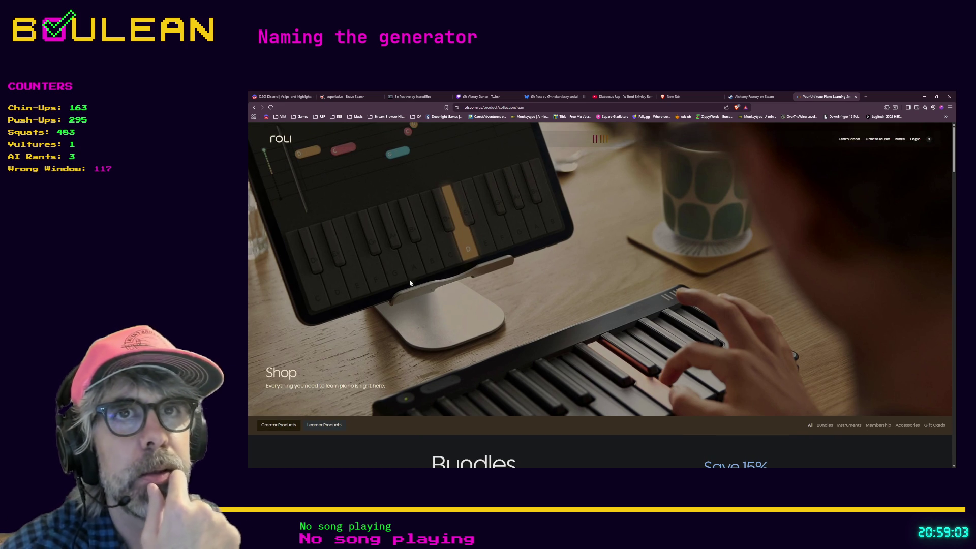
{"action": "scroll", "coordinate": [424, 234], "scroll_direction": "down", "scroll_amount": 2}
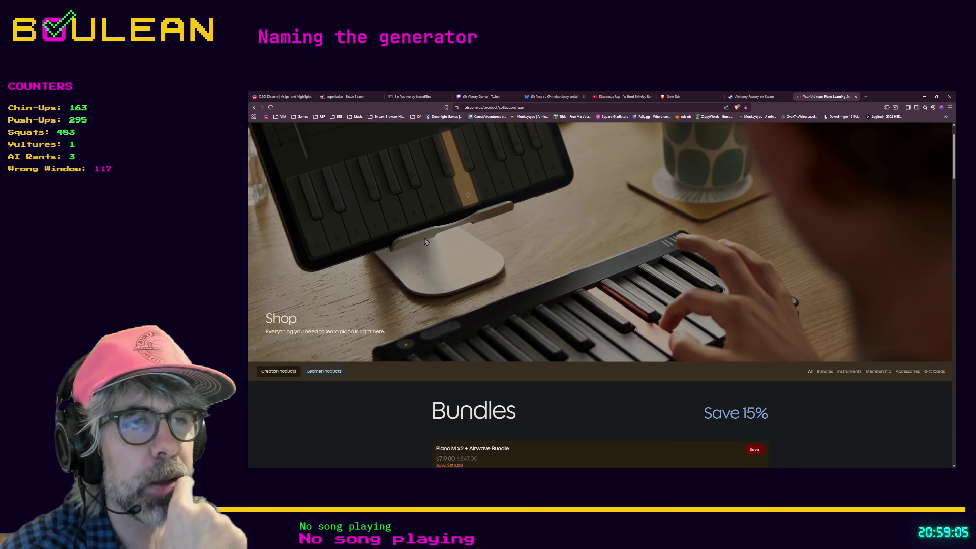
{"action": "scroll", "coordinate": [425, 242], "scroll_direction": "down", "scroll_amount": 5}
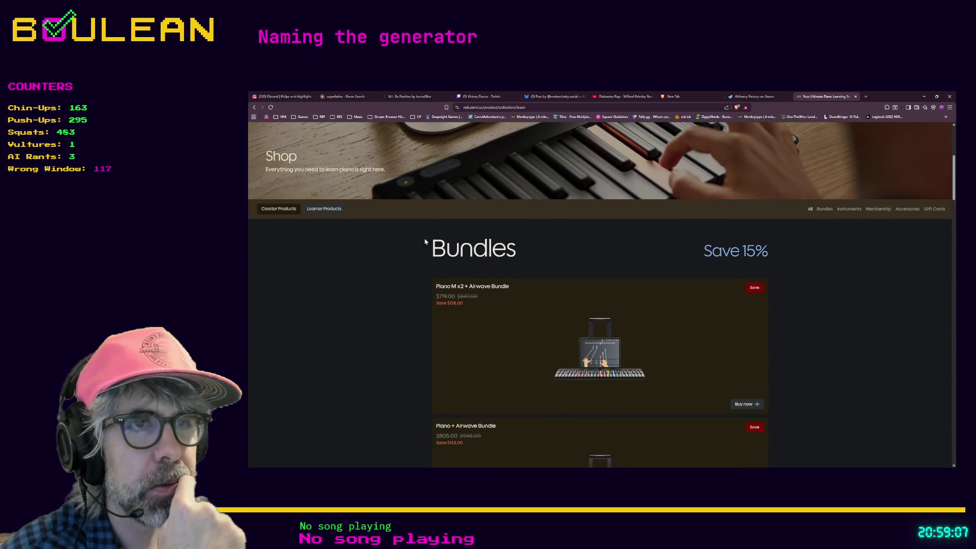
{"action": "scroll", "coordinate": [425, 242], "scroll_direction": "down", "scroll_amount": 1}
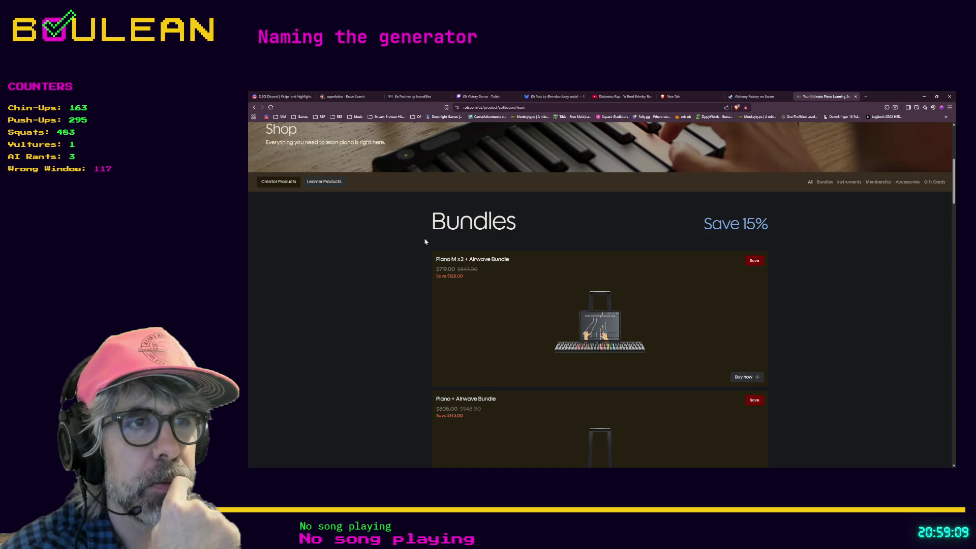
{"action": "scroll", "coordinate": [425, 242], "scroll_direction": "down", "scroll_amount": 3}
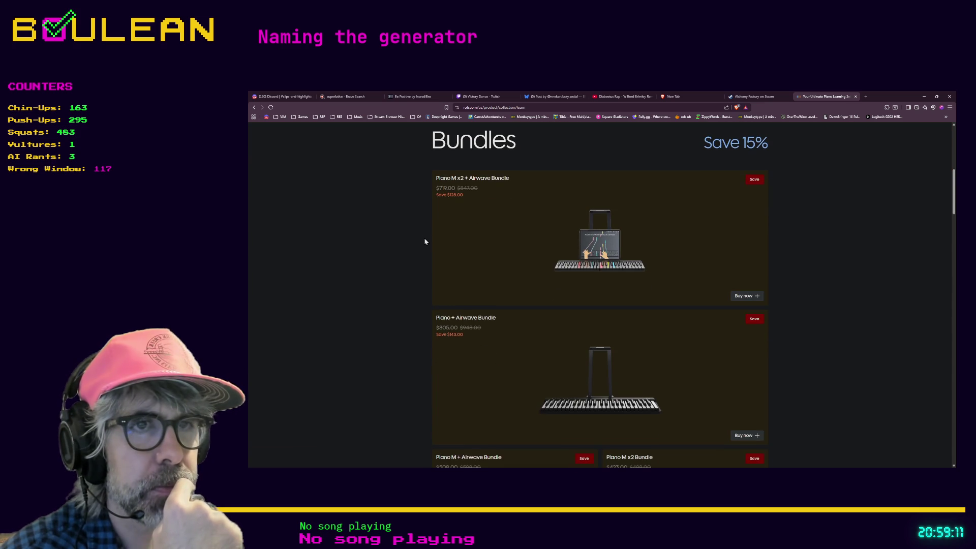
{"action": "scroll", "coordinate": [425, 242], "scroll_direction": "down", "scroll_amount": 2}
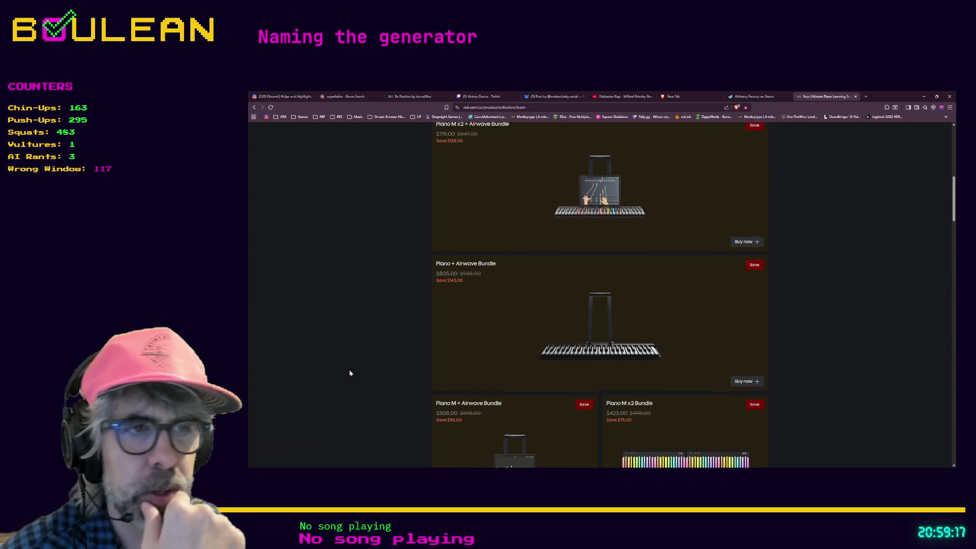
{"action": "scroll", "coordinate": [348, 377], "scroll_direction": "down", "scroll_amount": 1}
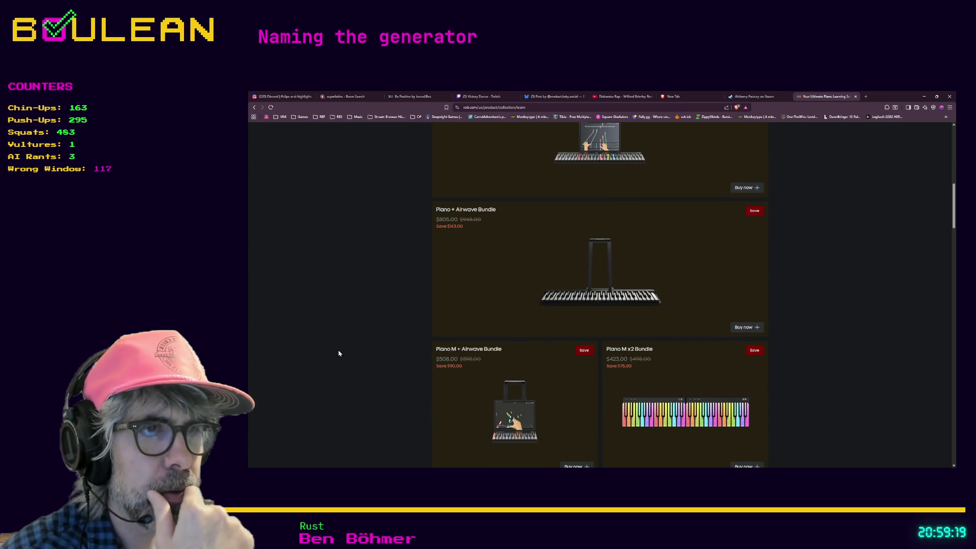
{"action": "scroll", "coordinate": [338, 352], "scroll_direction": "down", "scroll_amount": 2}
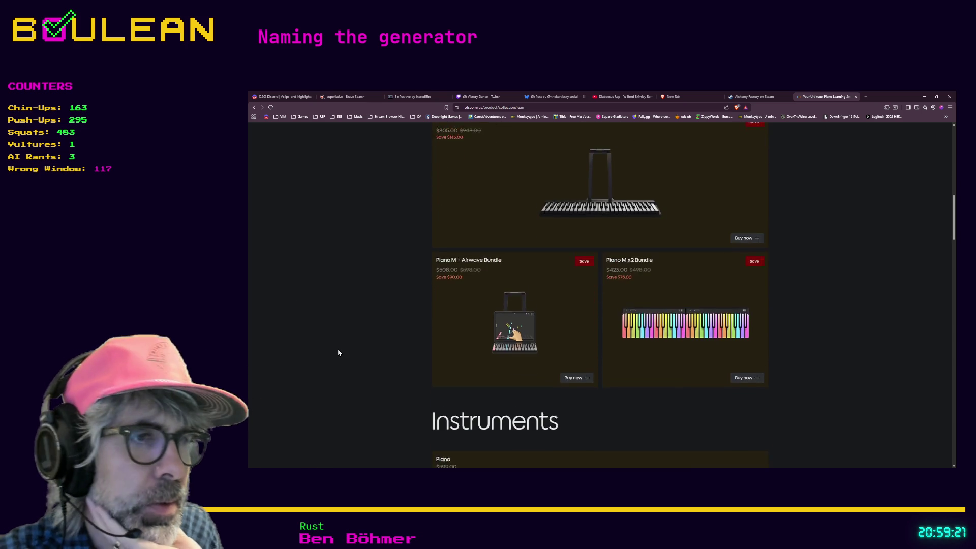
{"action": "scroll", "coordinate": [339, 353], "scroll_direction": "down", "scroll_amount": 2}
{"action": "scroll", "coordinate": [339, 352], "scroll_direction": "down", "scroll_amount": 1}
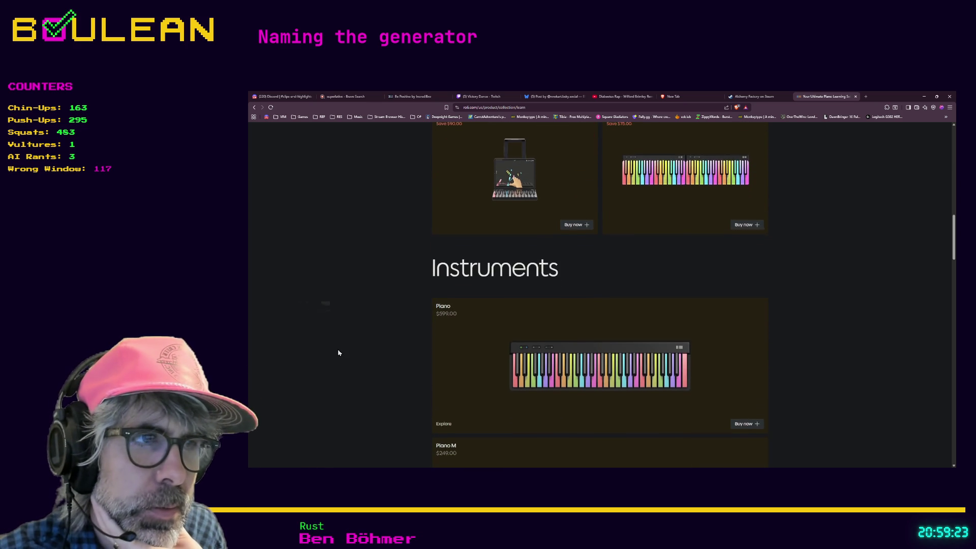
{"action": "scroll", "coordinate": [338, 352], "scroll_direction": "down", "scroll_amount": 2}
{"action": "scroll", "coordinate": [338, 352], "scroll_direction": "down", "scroll_amount": 2}
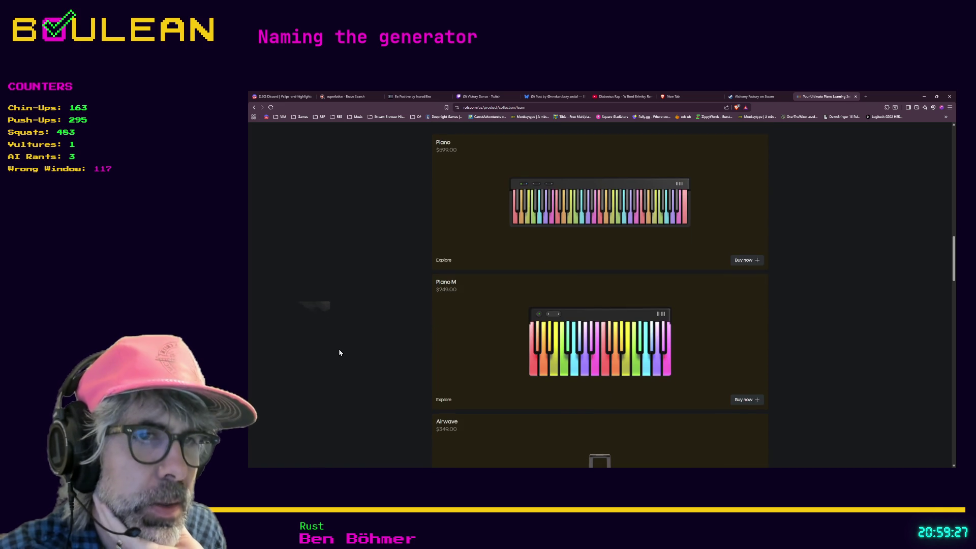
{"action": "scroll", "coordinate": [338, 353], "scroll_direction": "down", "scroll_amount": 2}
{"action": "scroll", "coordinate": [737, 323], "scroll_direction": "down", "scroll_amount": 3}
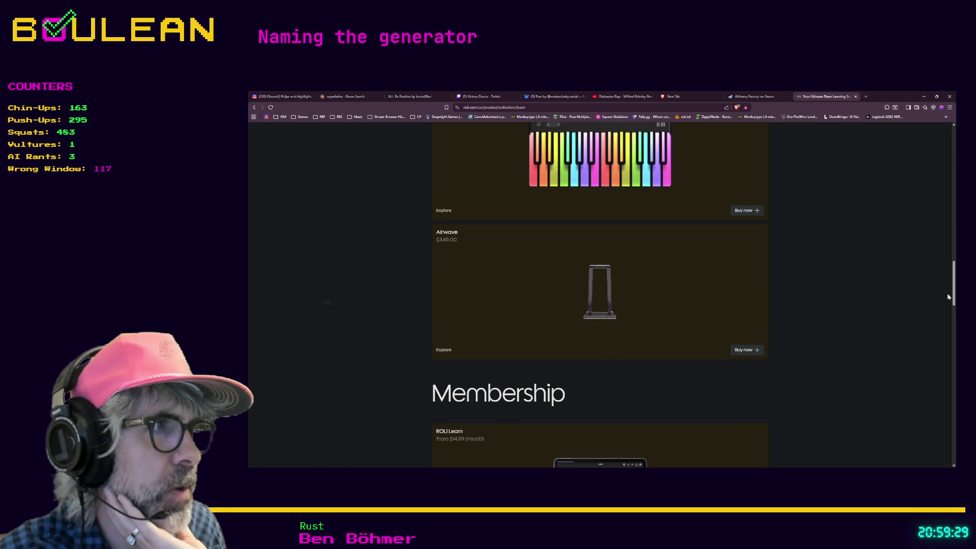
{"action": "left_click_drag", "start_coordinate": [953, 292], "coordinate": [947, 161]}
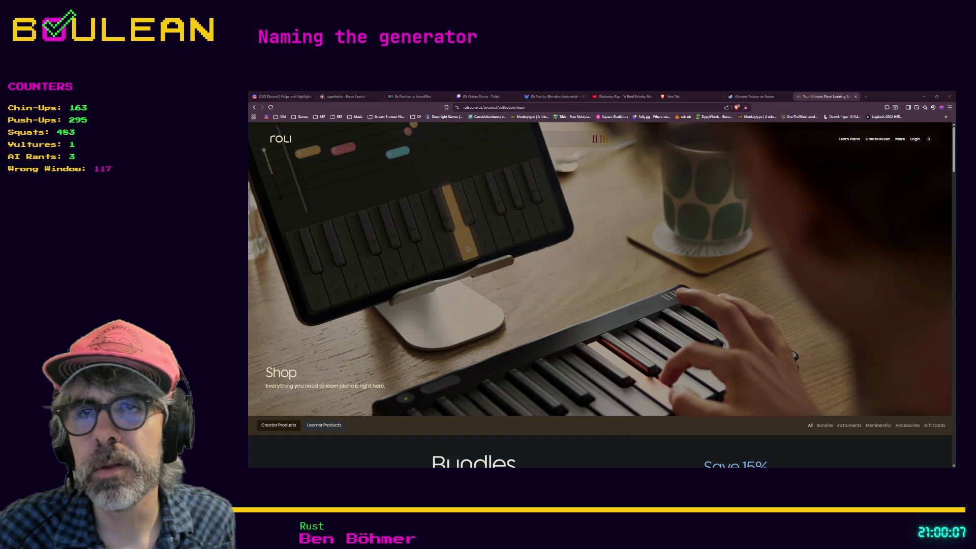
{"action": "scroll", "coordinate": [600, 295], "scroll_direction": "down", "scroll_amount": 4}
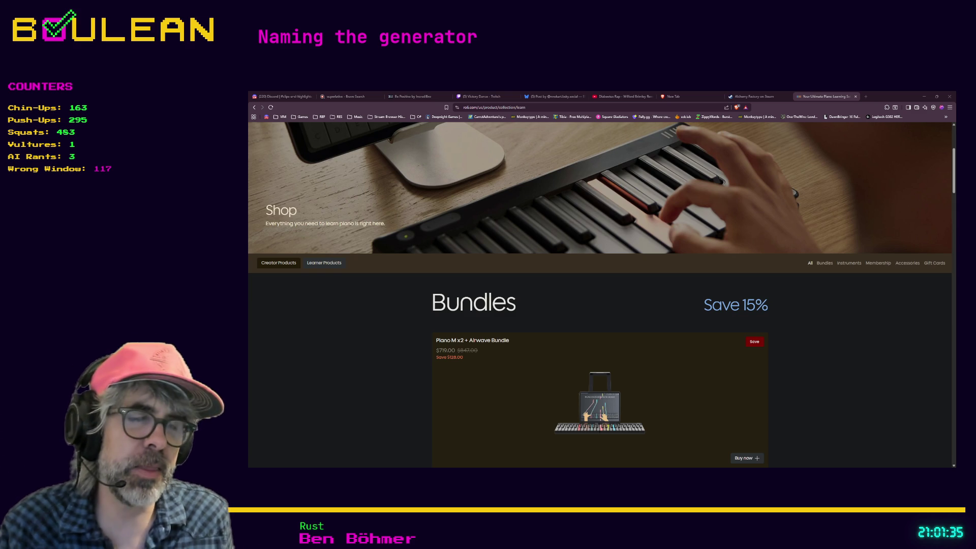
{"action": "scroll", "coordinate": [600, 295], "scroll_direction": "down", "scroll_amount": 2}
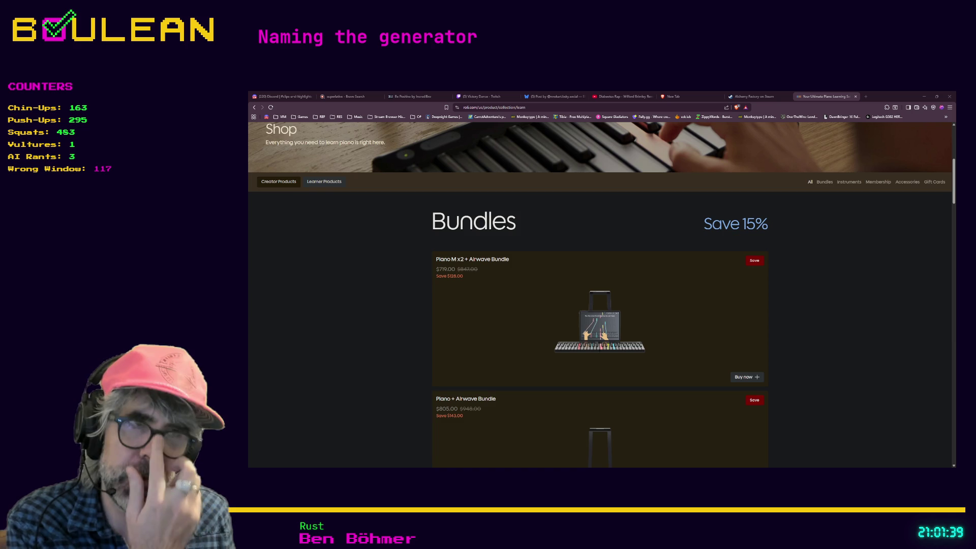
{"action": "scroll", "coordinate": [600, 295], "scroll_direction": "down", "scroll_amount": 1}
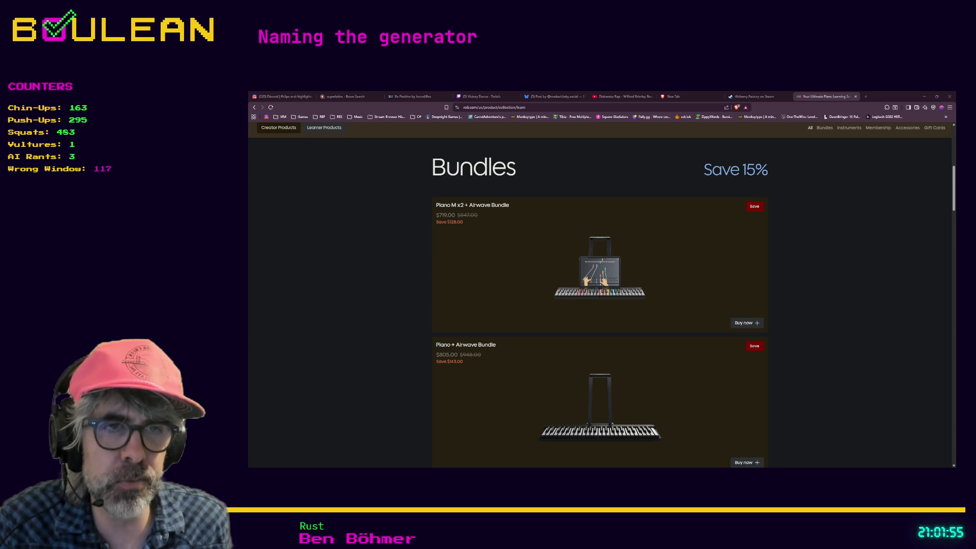
{"action": "scroll", "coordinate": [600, 295], "scroll_direction": "down", "scroll_amount": 1}
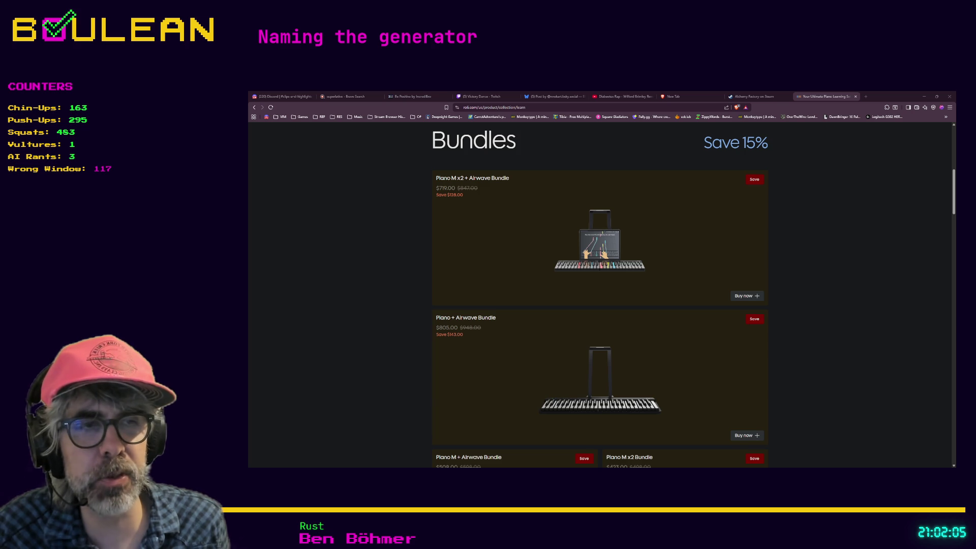
{"action": "scroll", "coordinate": [600, 299], "scroll_direction": "down", "scroll_amount": 1}
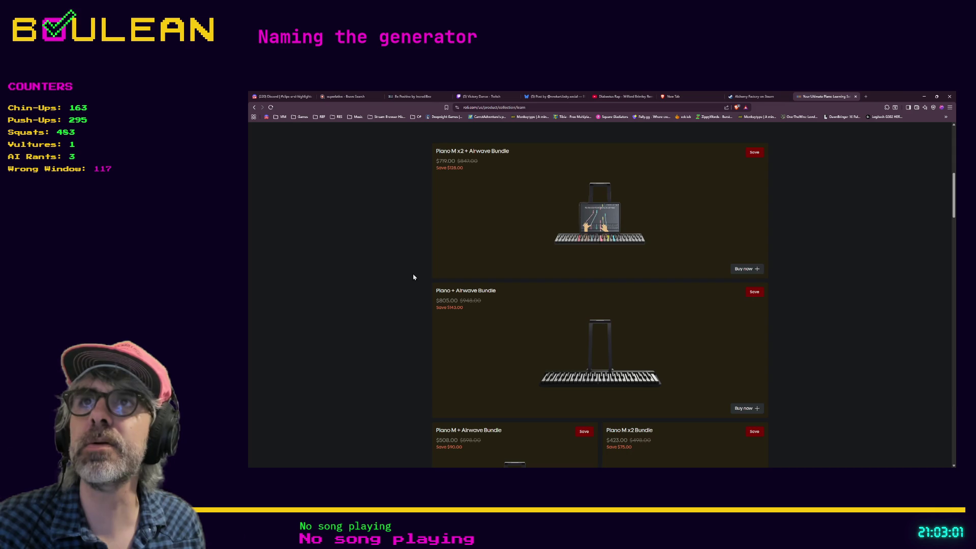
- In a new tab, load the ROLI collection page, then replace it with the Slim Gaillard YouTube Short
{"action": "key", "text": "ctrl+t"}
{"action": "key", "text": "ctrl+v"}
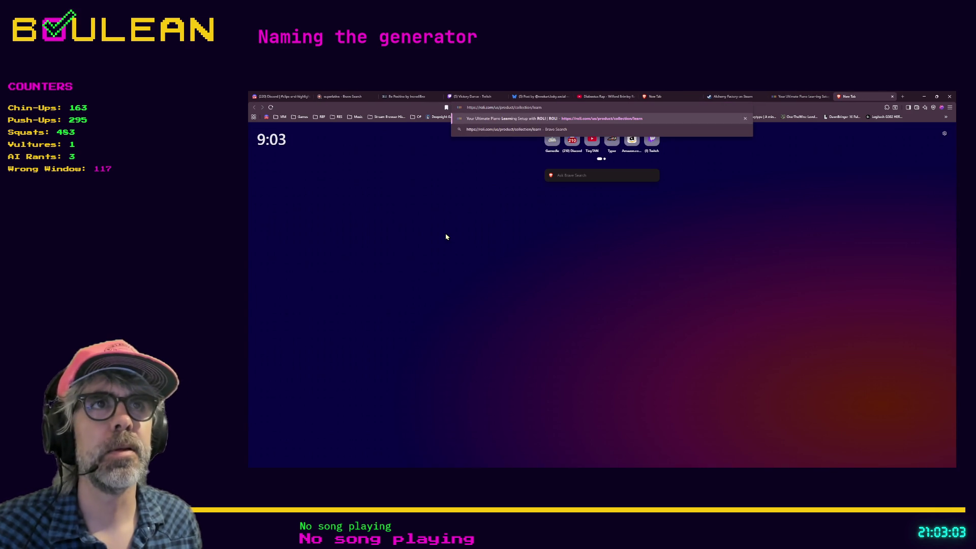
{"action": "key", "text": "Return"}
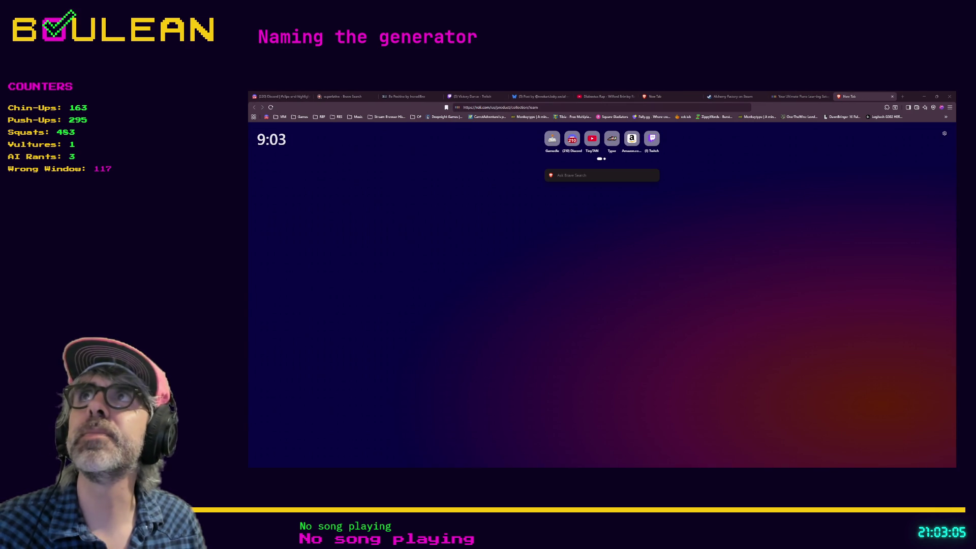
{"action": "left_click", "coordinate": [469, 108]}
{"action": "key", "text": "ctrl+v"}
{"action": "key", "text": "Return"}
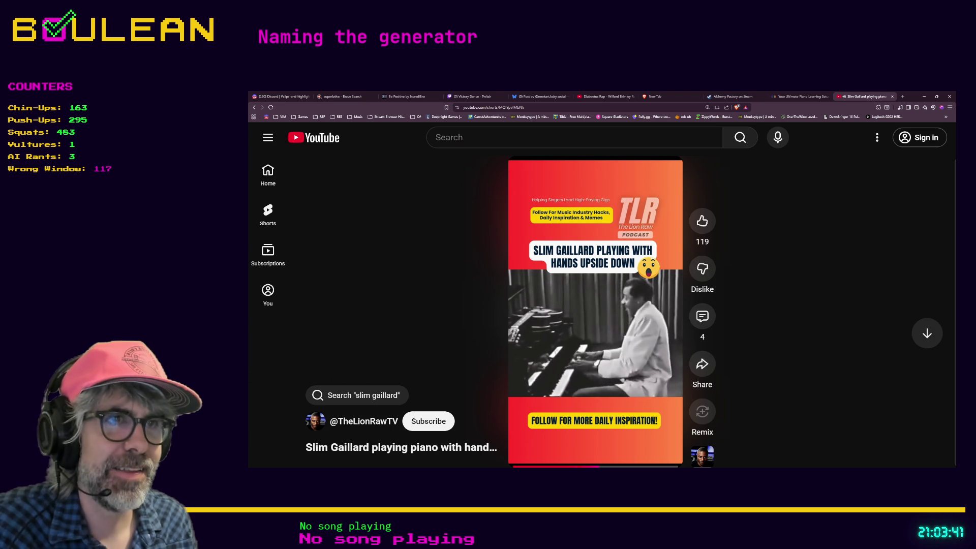
- Pause the Slim Gaillard Short and minimize the browser window
{"action": "mouse_move", "coordinate": [578, 321]}
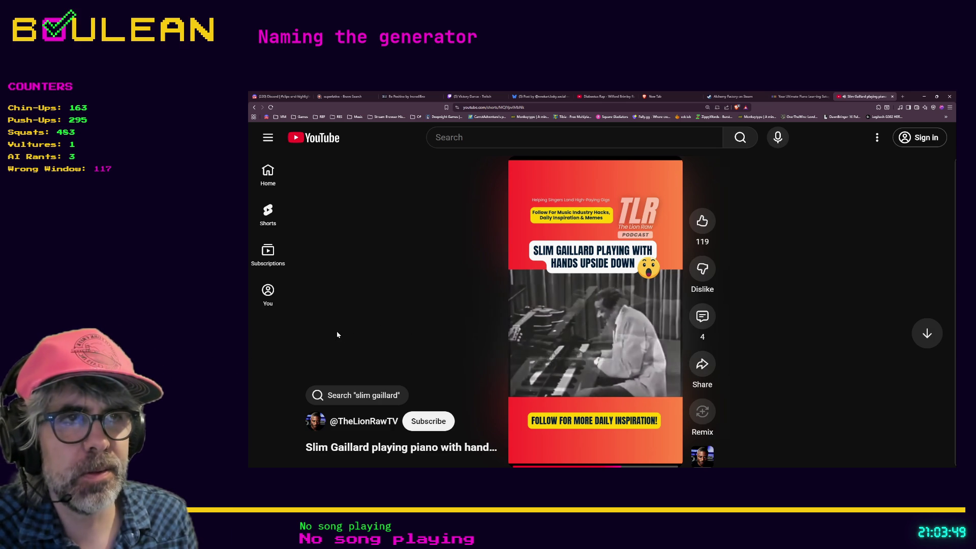
{"action": "left_click", "coordinate": [572, 333]}
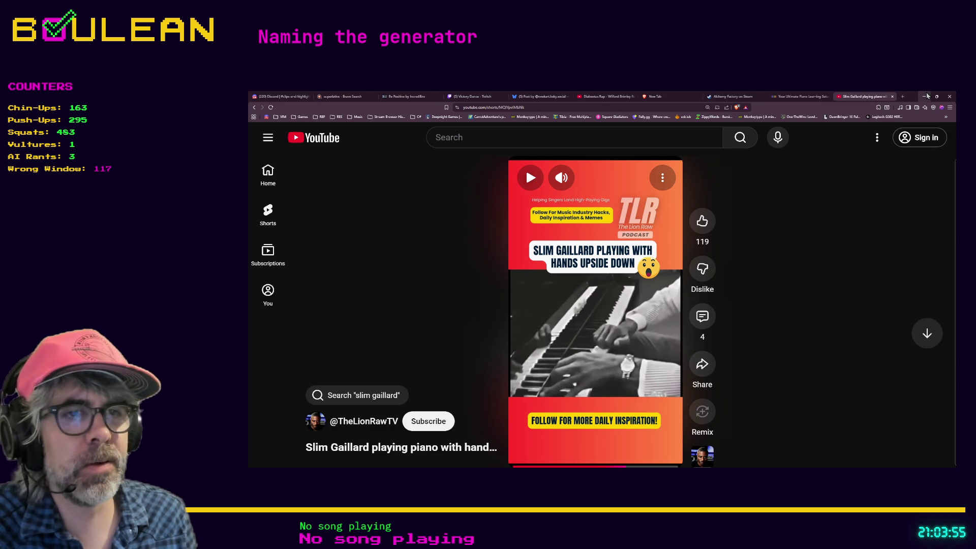
{"action": "left_click", "coordinate": [925, 96]}
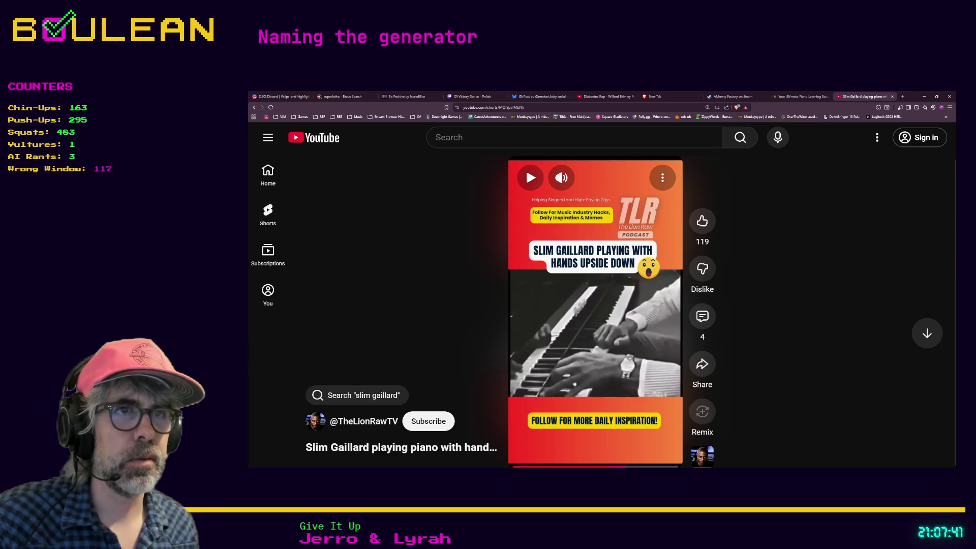
- Open a new tab and load the pasted Space-man Roli Seaboard video address
{"action": "left_click", "coordinate": [903, 96]}
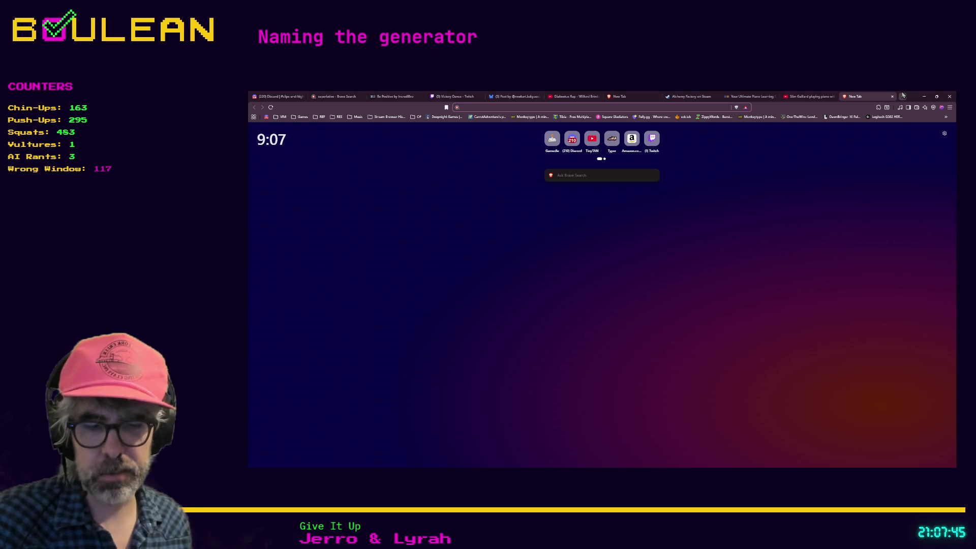
{"action": "key", "text": "ctrl+v"}
{"action": "key", "text": "Return"}
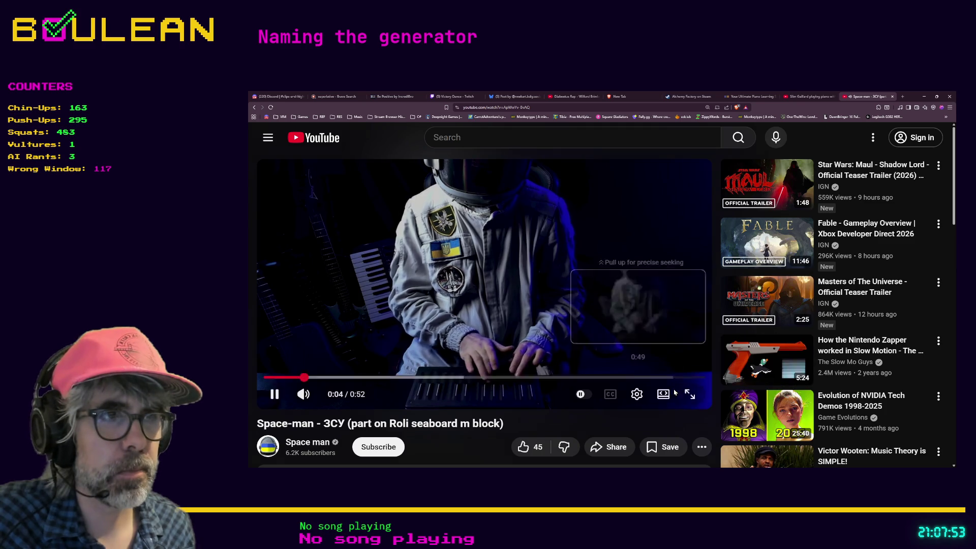
- Play the 0:52 Space-man Roli Seaboard clip full screen to its end, then exit full screen
{"action": "left_click", "coordinate": [690, 400]}
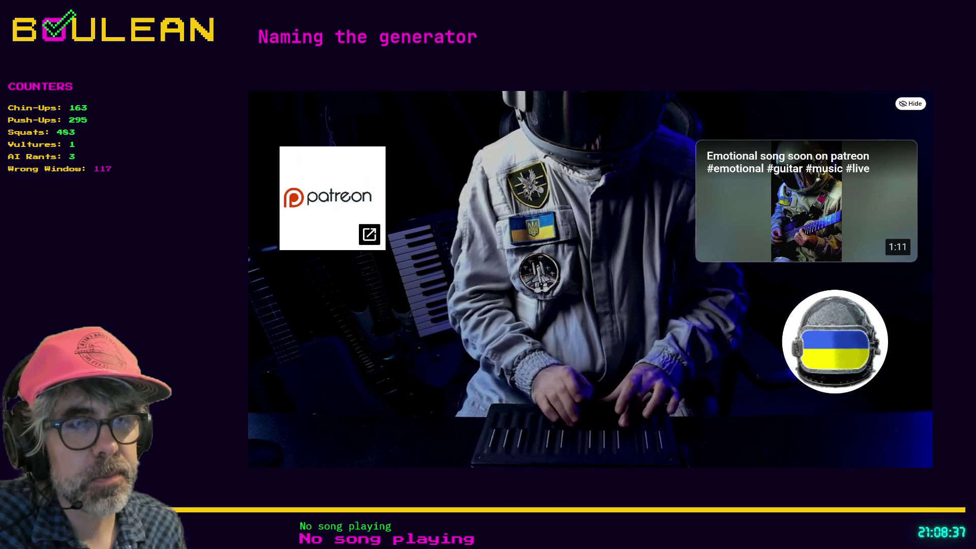
{"action": "mouse_move", "coordinate": [553, 396]}
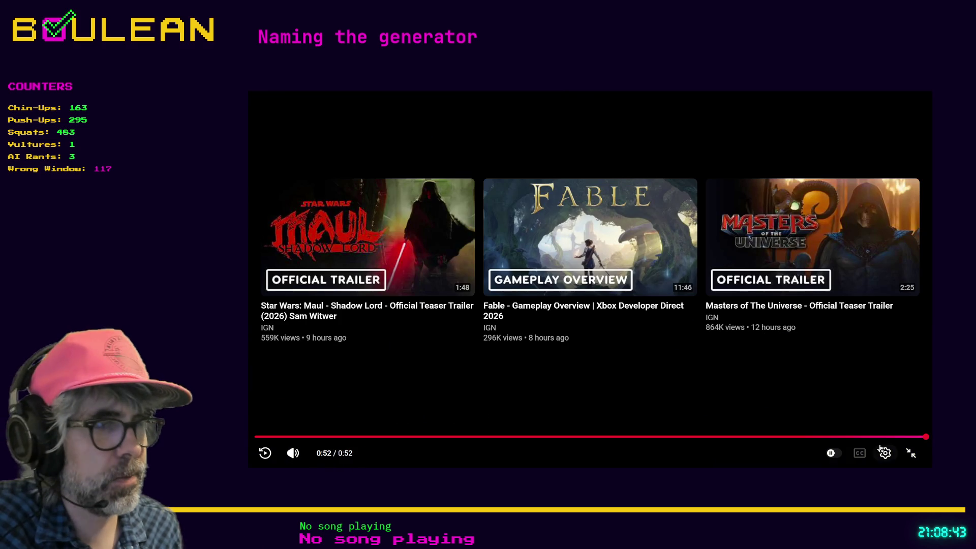
{"action": "left_click", "coordinate": [910, 453]}
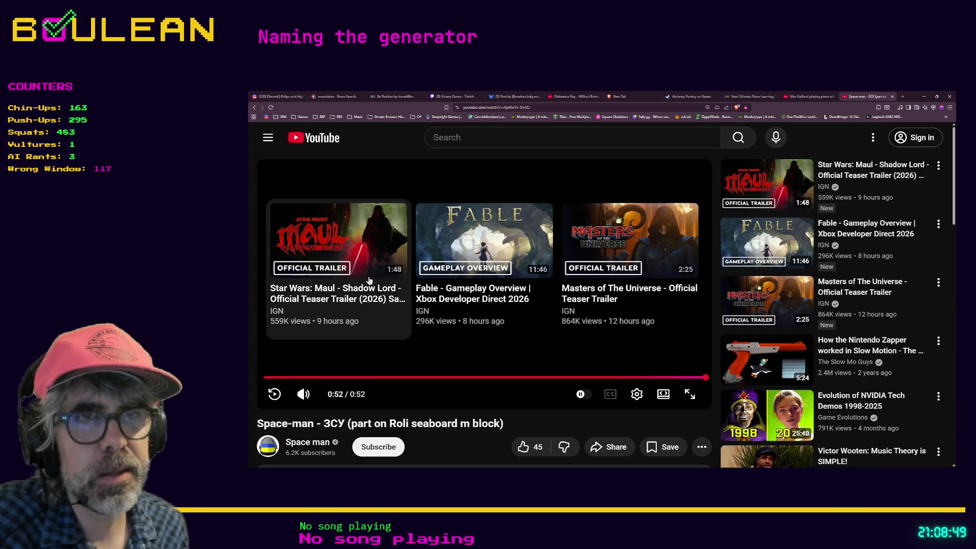
{"action": "left_click", "coordinate": [463, 138]}
- Search YouTube for 'jordan rudess roli seaboard' via the suggestion and scroll the results
{"action": "type", "text": "jo"}
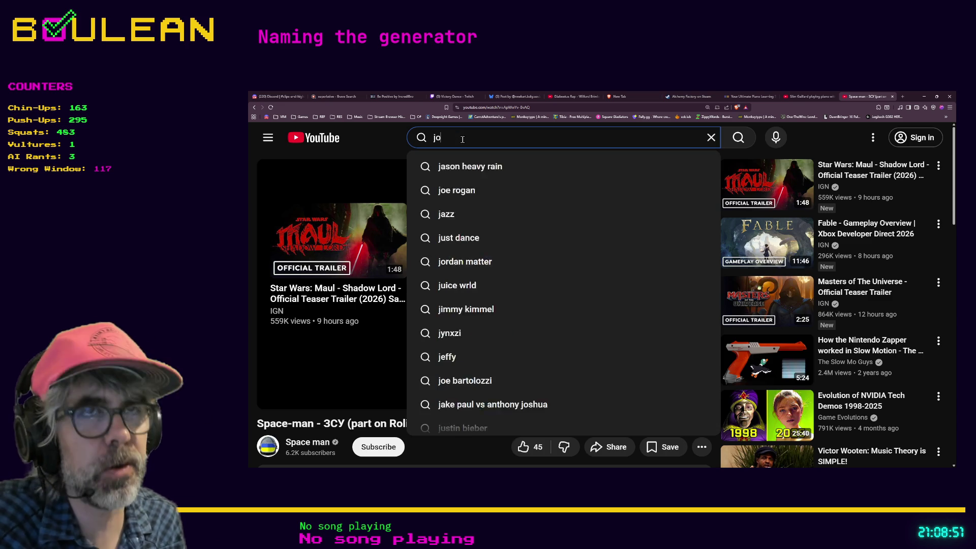
{"action": "type", "text": "rdan rudd"}
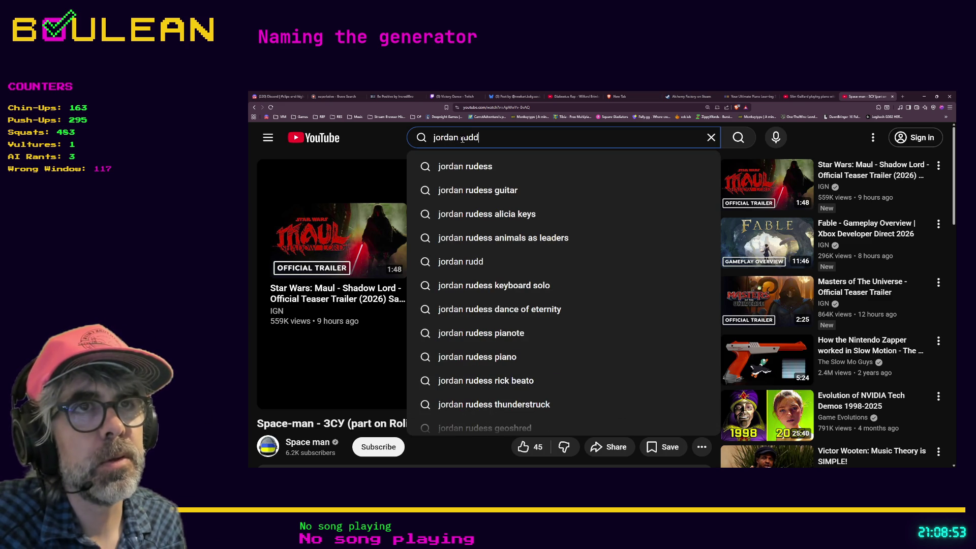
{"action": "key", "text": "BackSpace"}
{"action": "type", "text": "ess rol"}
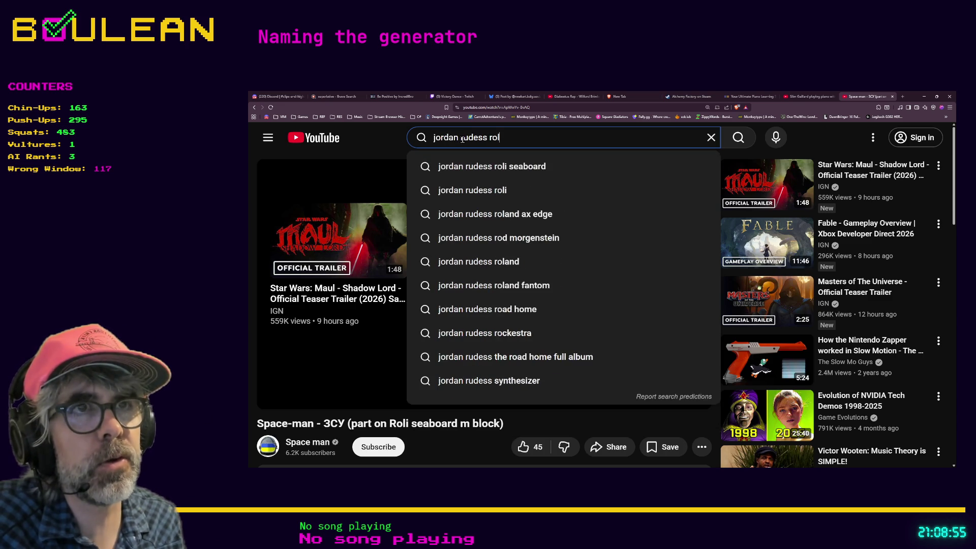
{"action": "key", "text": "Down"}
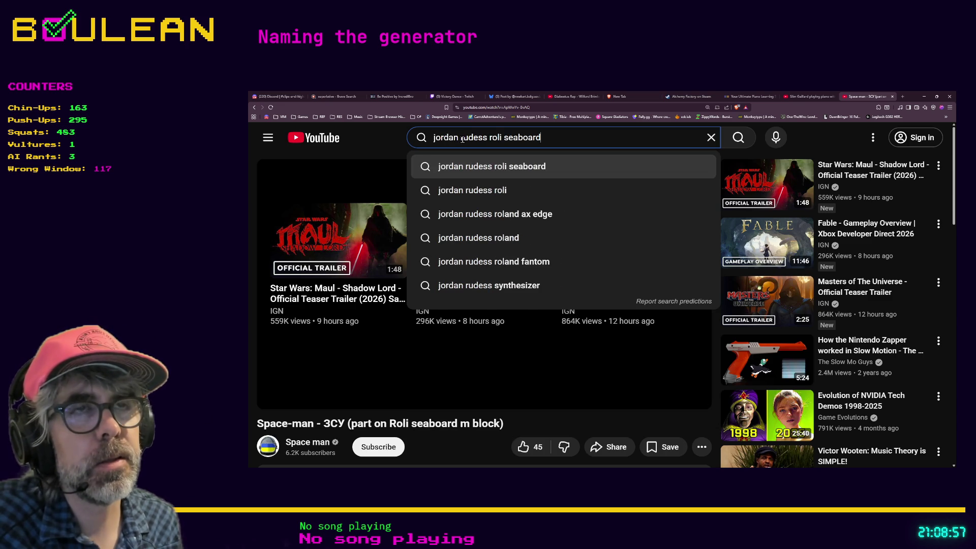
{"action": "key", "text": "Return"}
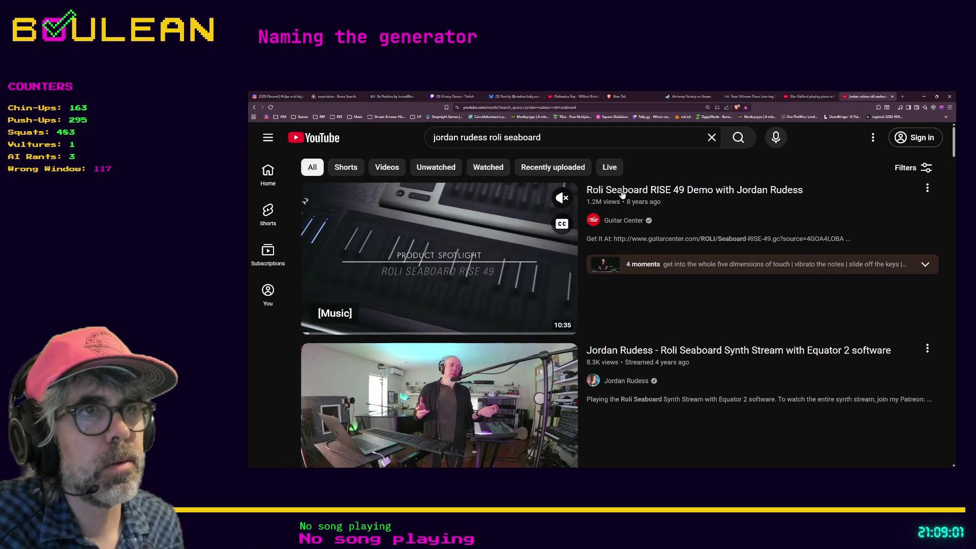
{"action": "scroll", "coordinate": [559, 244], "scroll_direction": "down", "scroll_amount": 6}
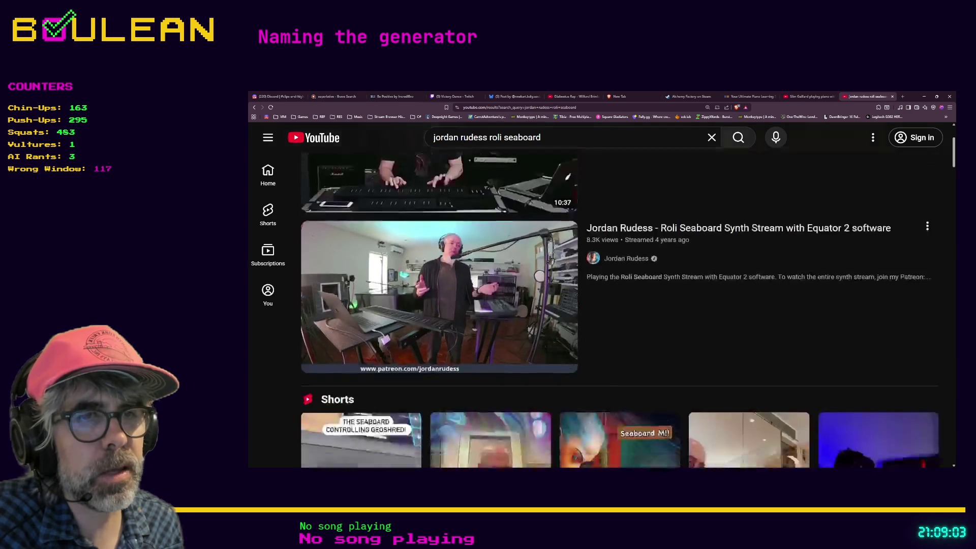
{"action": "scroll", "coordinate": [550, 261], "scroll_direction": "up", "scroll_amount": 6}
{"action": "scroll", "coordinate": [550, 261], "scroll_direction": "down", "scroll_amount": 12}
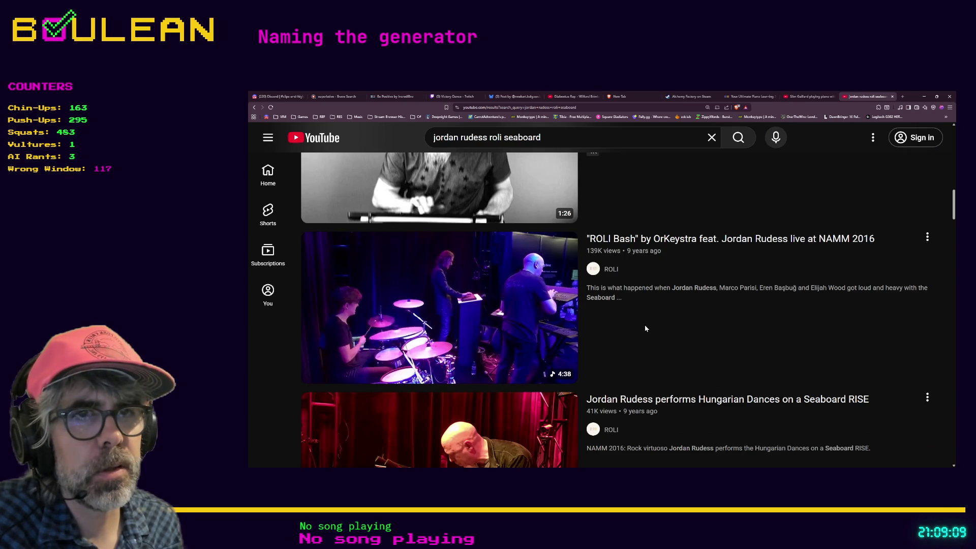
- Watch OrKeystra's ROLI Bash with Jordan Rudess full screen, then exit and pause at 3:28
{"action": "left_click", "coordinate": [677, 242]}
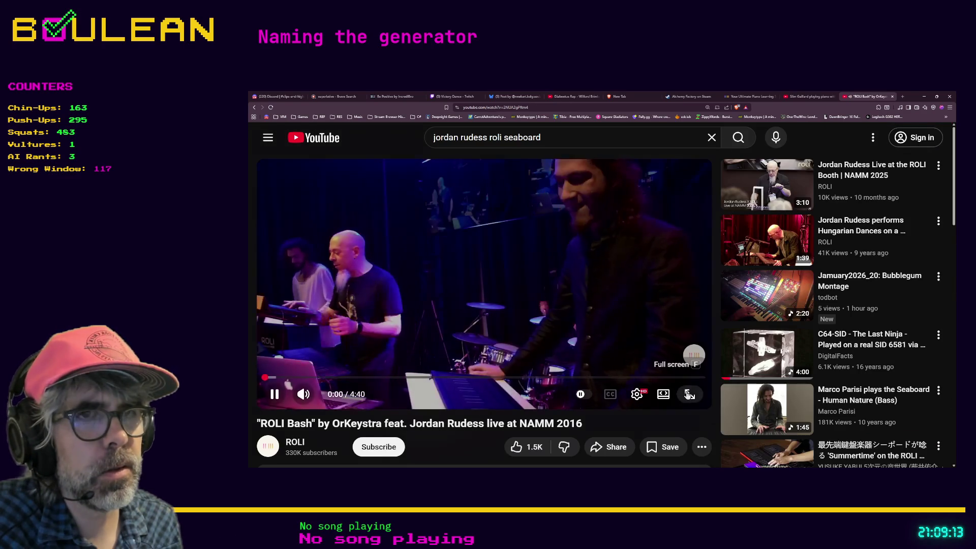
{"action": "left_click", "coordinate": [689, 394]}
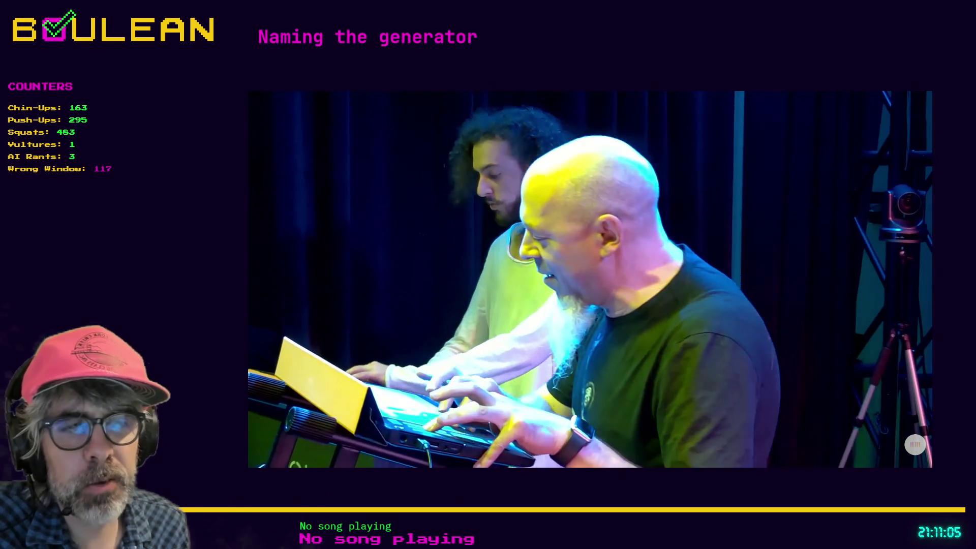
{"action": "mouse_move", "coordinate": [333, 382]}
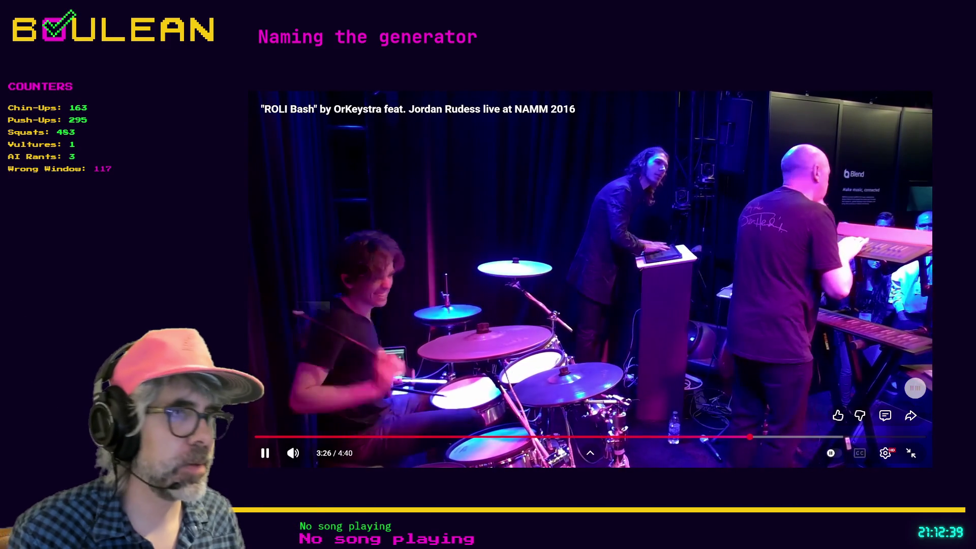
{"action": "left_click", "coordinate": [911, 453]}
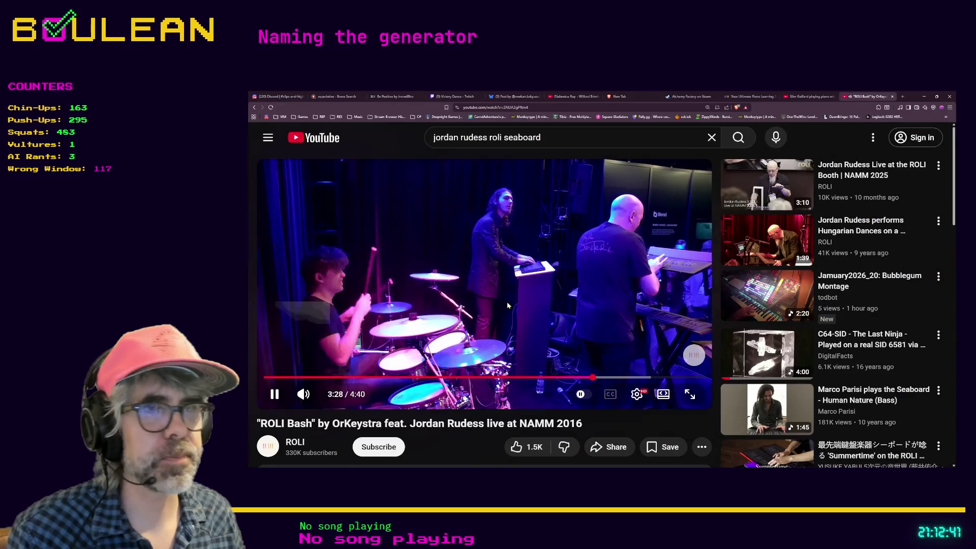
{"action": "left_click", "coordinate": [499, 312]}
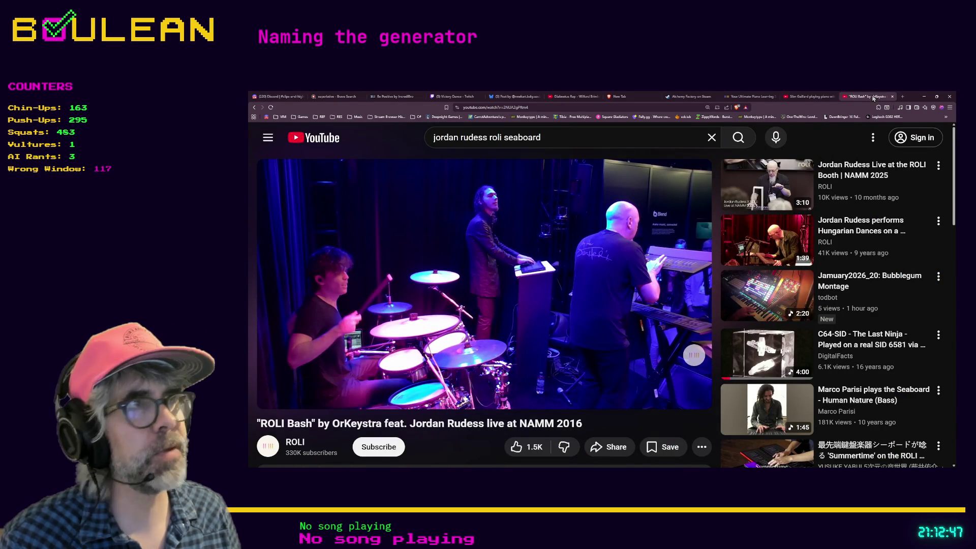
- Load the pasted 'Earth (Bridge)' Twitch clip from Space-man's channel in a new tab
{"action": "left_click", "coordinate": [904, 98]}
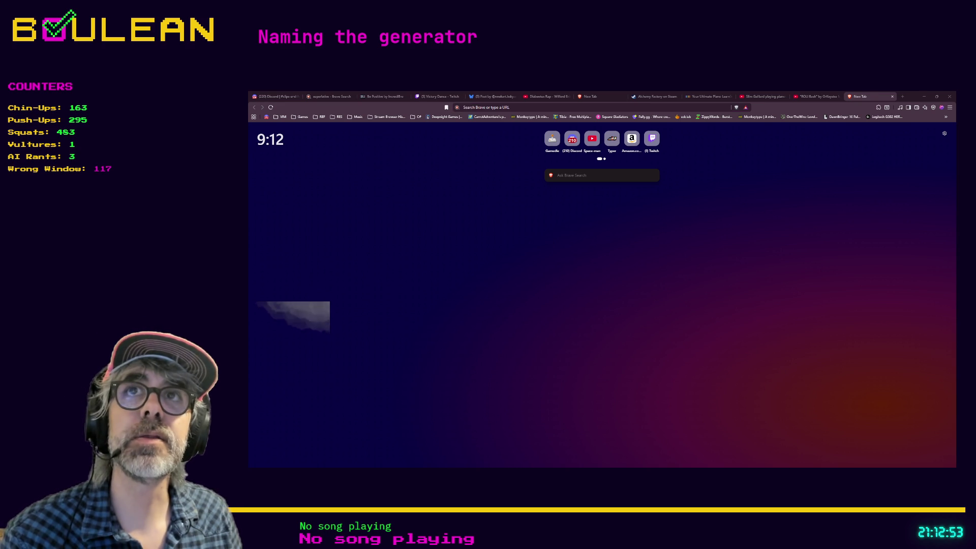
{"action": "left_click", "coordinate": [495, 109]}
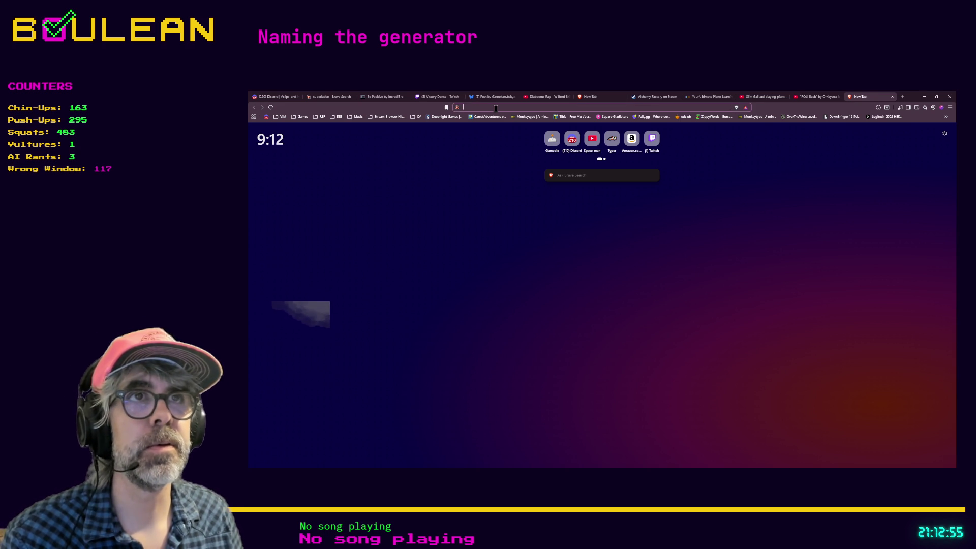
{"action": "key", "text": "ctrl+v"}
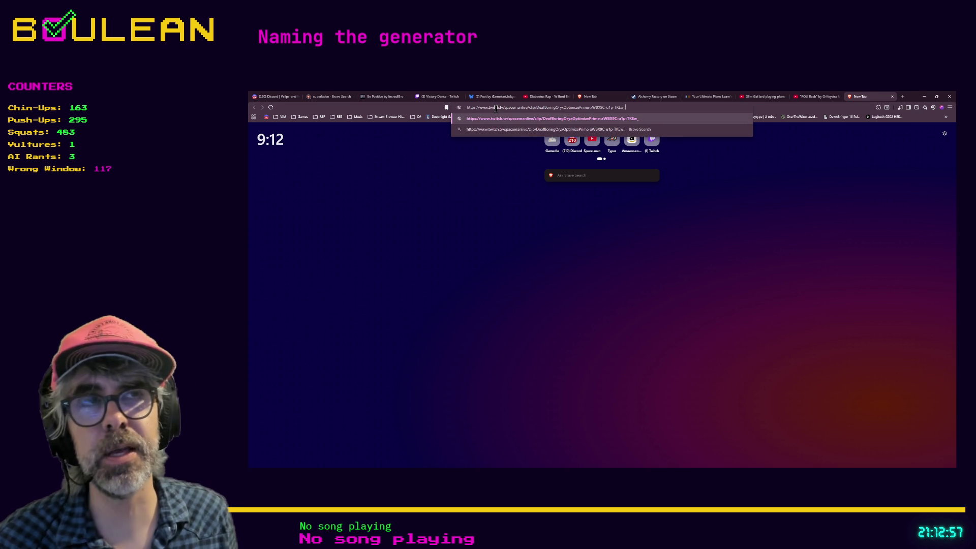
{"action": "key", "text": "Return"}
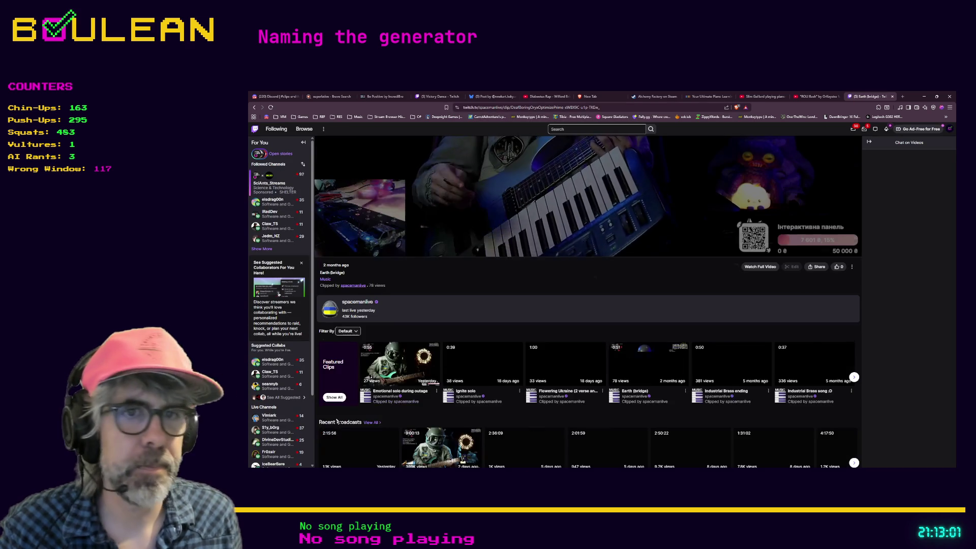
{"action": "mouse_move", "coordinate": [341, 254]}
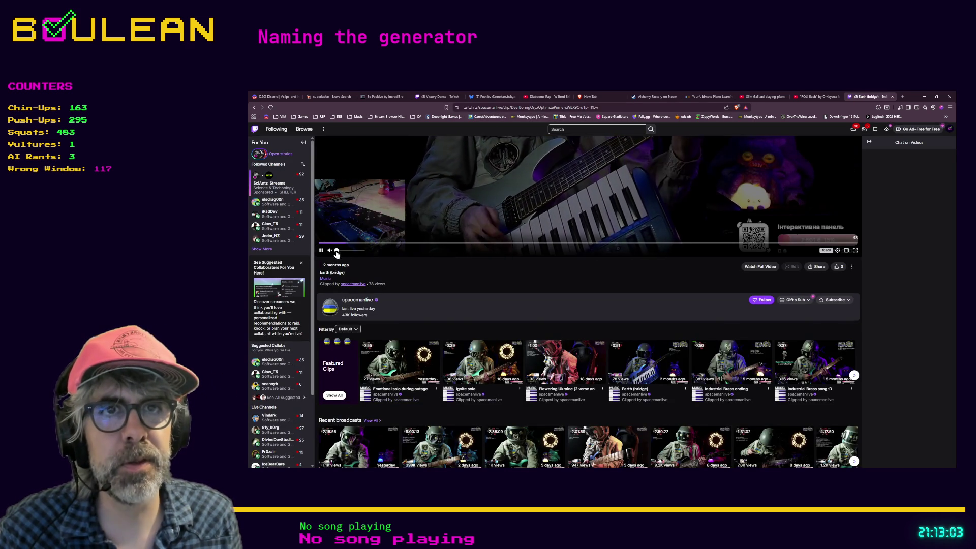
{"action": "left_click_drag", "start_coordinate": [340, 252], "coordinate": [350, 253]}
{"action": "scroll", "coordinate": [502, 241], "scroll_direction": "up", "scroll_amount": 3}
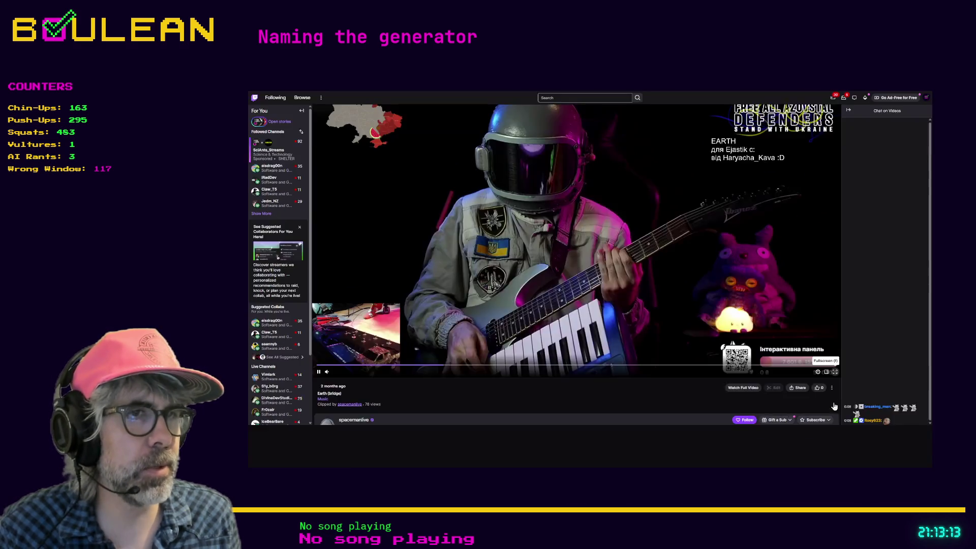
{"action": "left_click", "coordinate": [854, 414]}
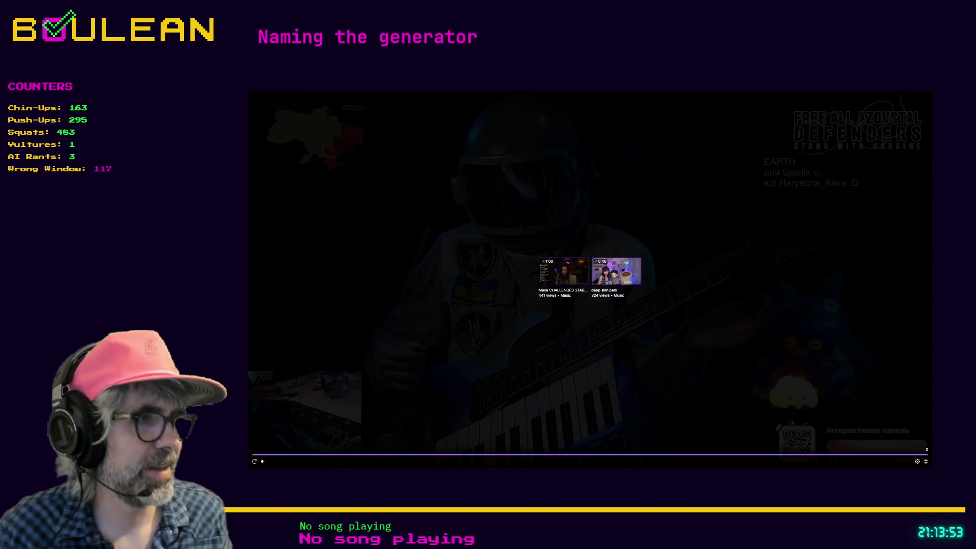
{"action": "left_click", "coordinate": [926, 461]}
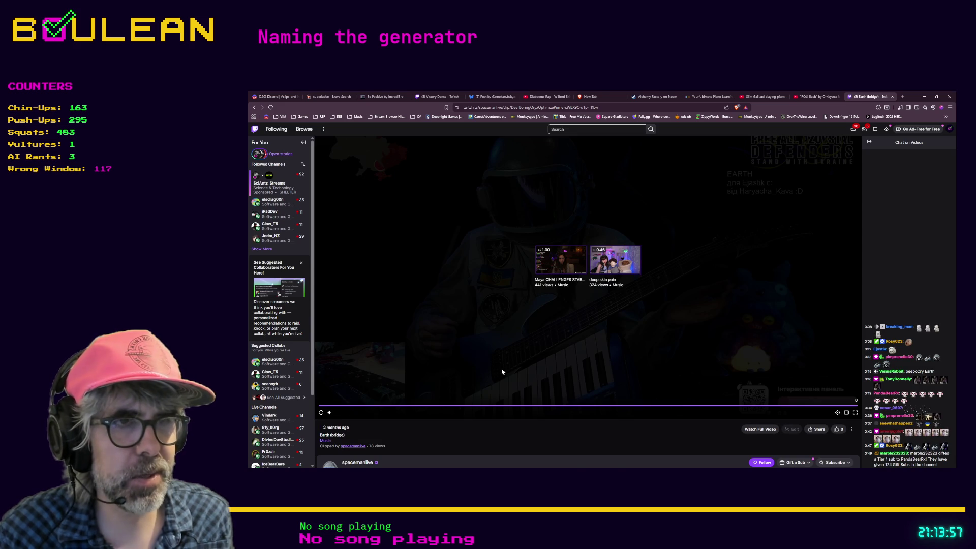
{"action": "scroll", "coordinate": [501, 368], "scroll_direction": "down", "scroll_amount": 2}
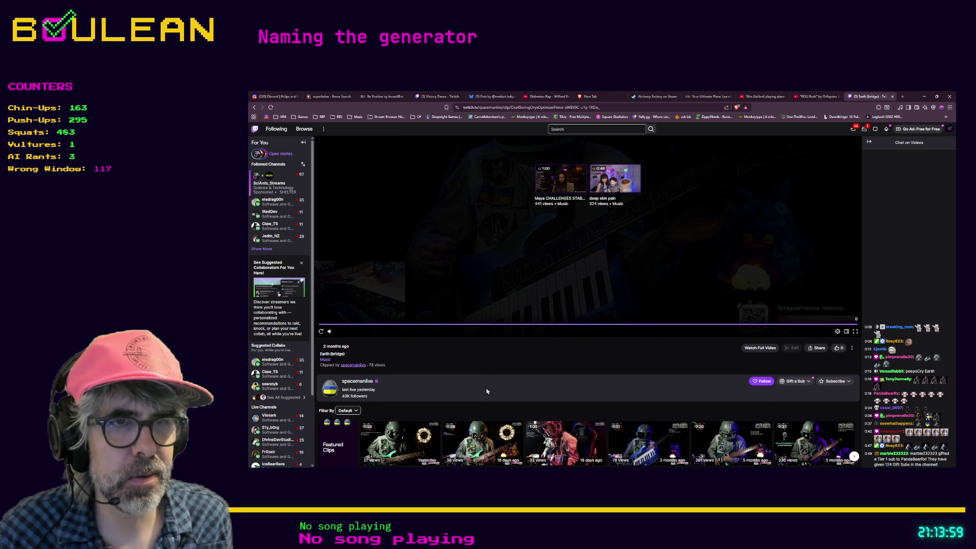
{"action": "scroll", "coordinate": [481, 380], "scroll_direction": "down", "scroll_amount": 1}
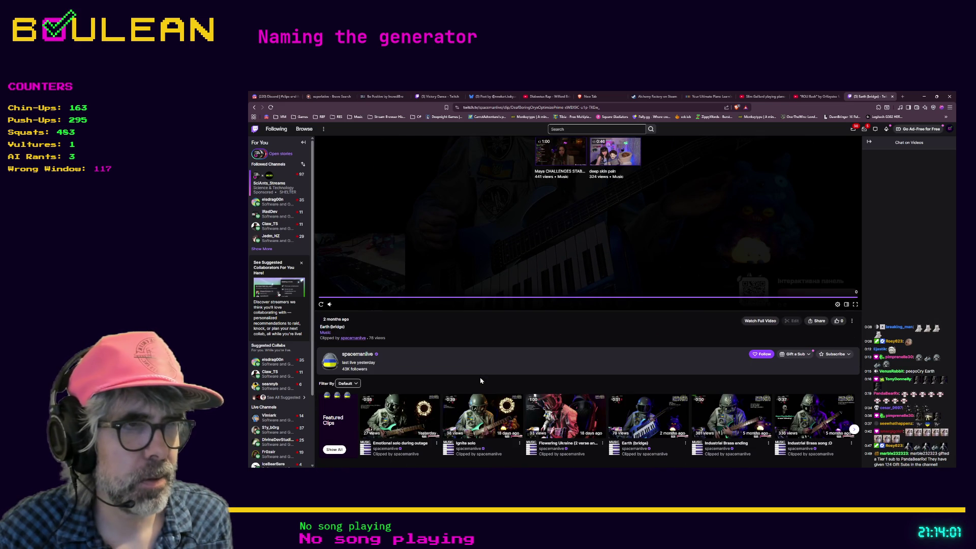
{"action": "scroll", "coordinate": [480, 381], "scroll_direction": "down", "scroll_amount": 2}
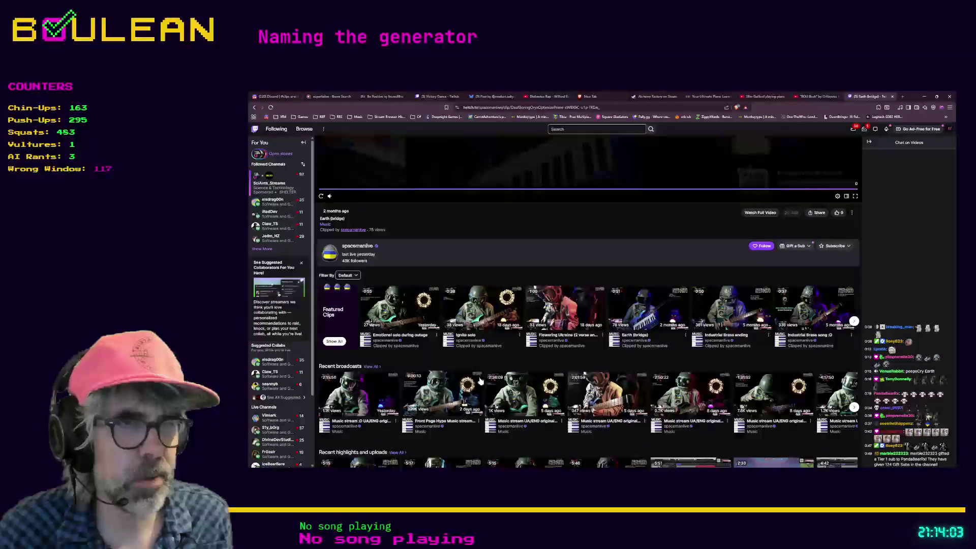
{"action": "scroll", "coordinate": [481, 380], "scroll_direction": "down", "scroll_amount": 1}
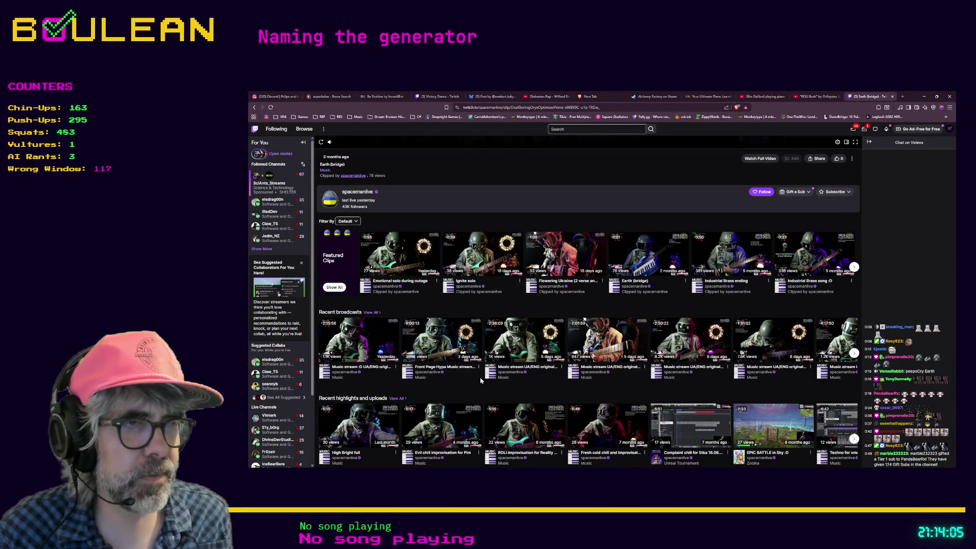
{"action": "scroll", "coordinate": [480, 381], "scroll_direction": "down", "scroll_amount": 1}
{"action": "scroll", "coordinate": [478, 381], "scroll_direction": "up", "scroll_amount": 5}
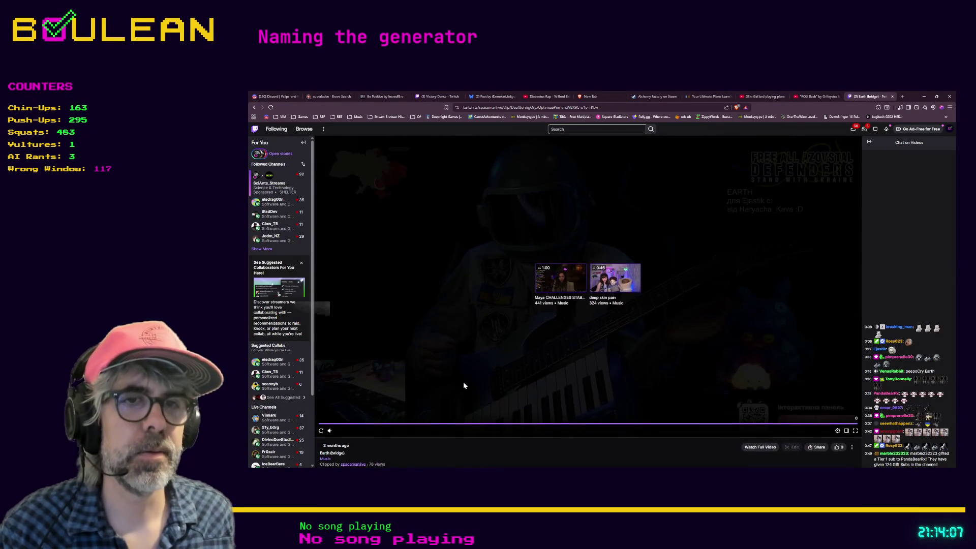
{"action": "scroll", "coordinate": [473, 382], "scroll_direction": "down", "scroll_amount": 1}
{"action": "scroll", "coordinate": [465, 384], "scroll_direction": "up", "scroll_amount": 2}
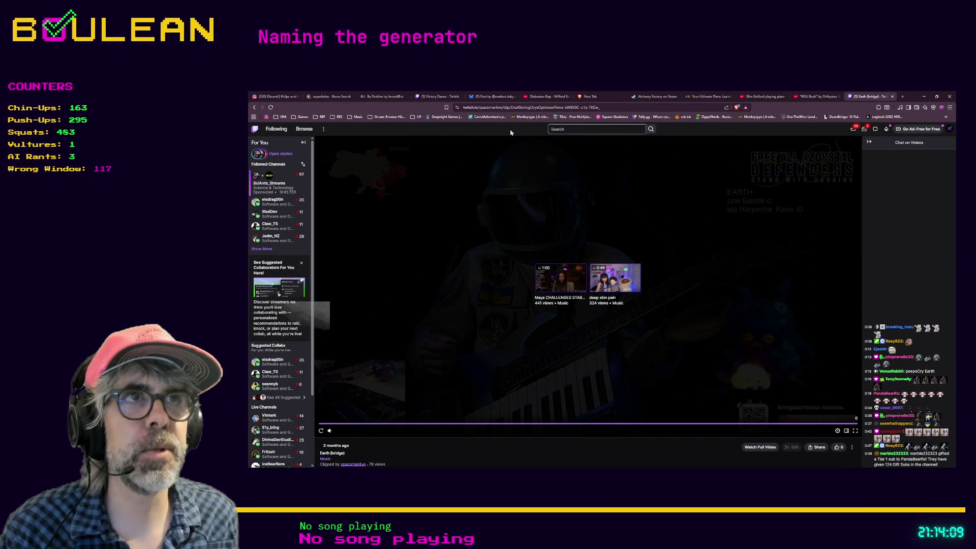
{"action": "left_click", "coordinate": [488, 107]}
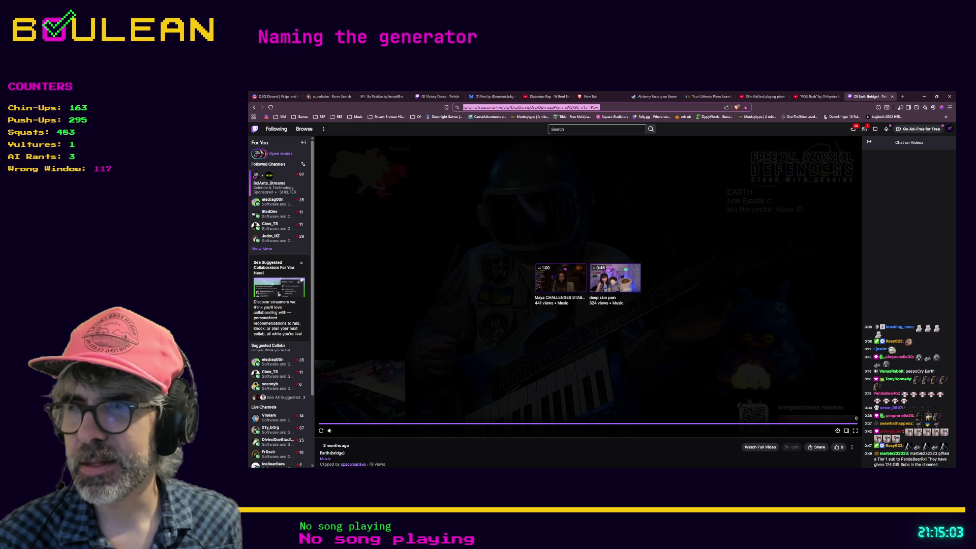
{"action": "key", "text": "alt+Tab"}
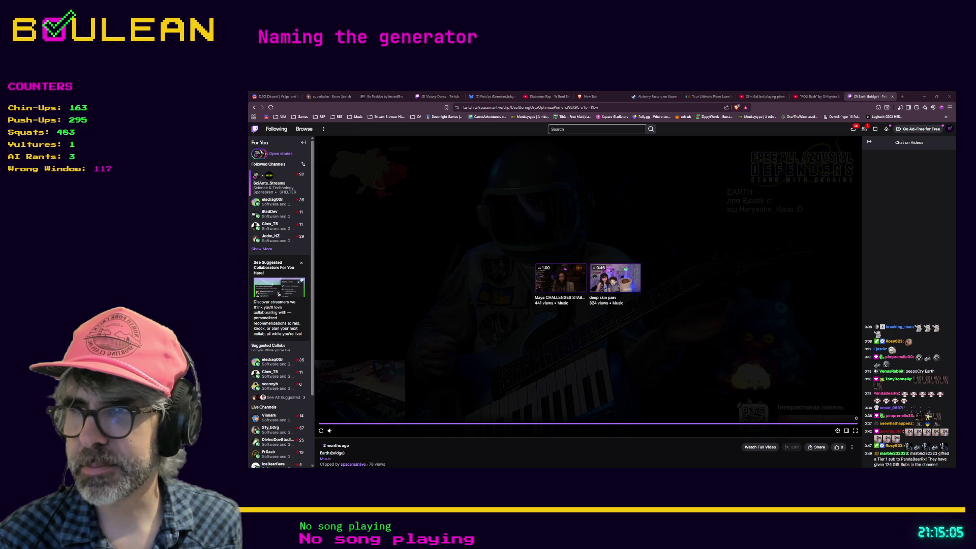
- Select the Earth (Bridge) clip page address, then open a blank new tab beside it
{"action": "key", "text": "alt+Tab"}
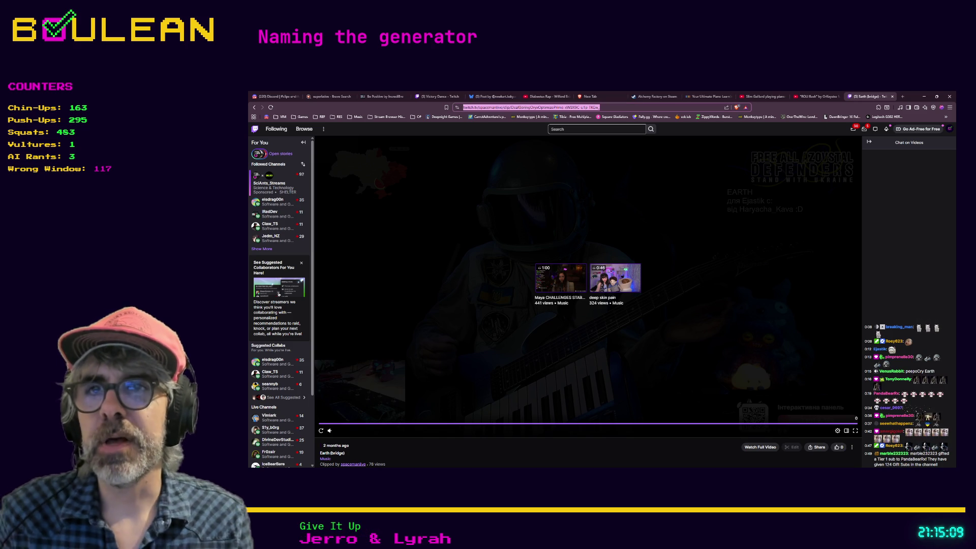
{"action": "left_click", "coordinate": [495, 108]}
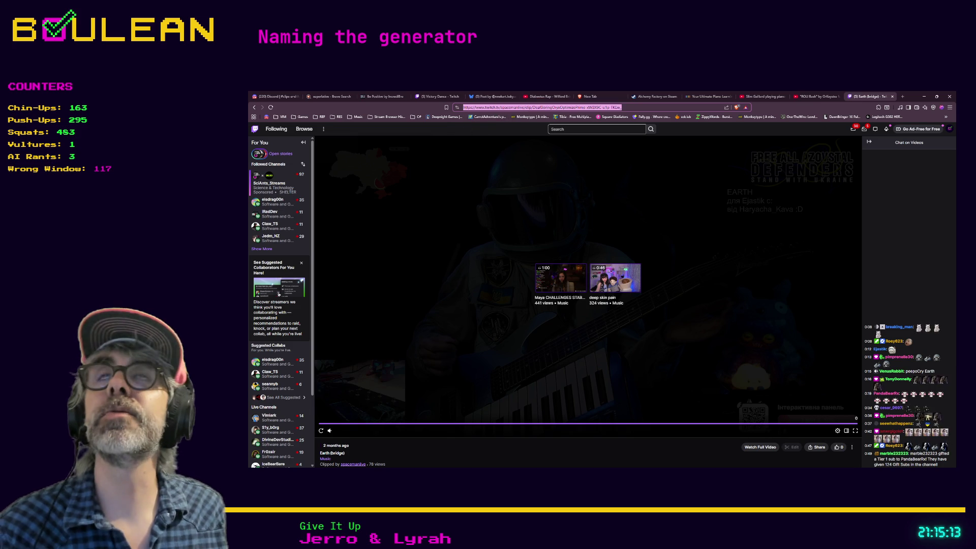
{"action": "key", "text": "alt+Tab"}
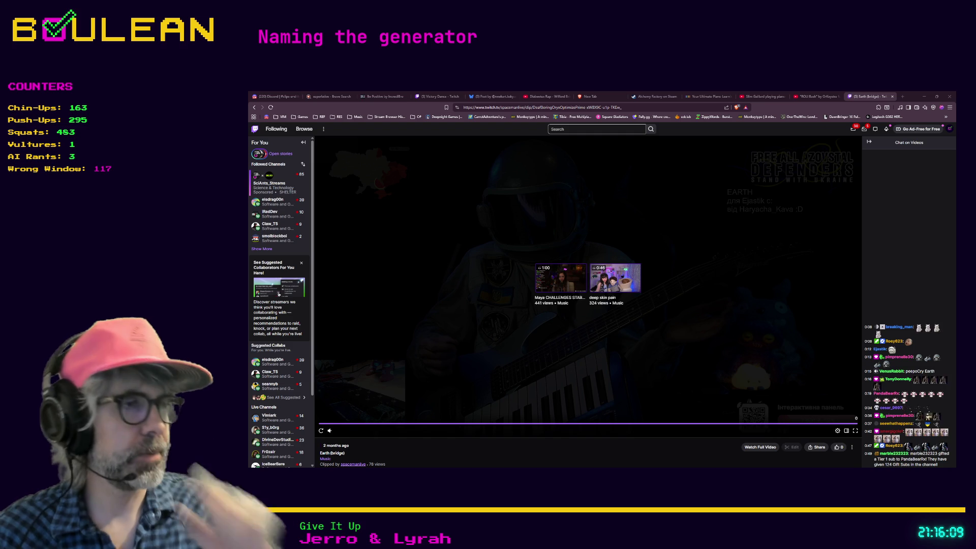
{"action": "left_click", "coordinate": [902, 96]}
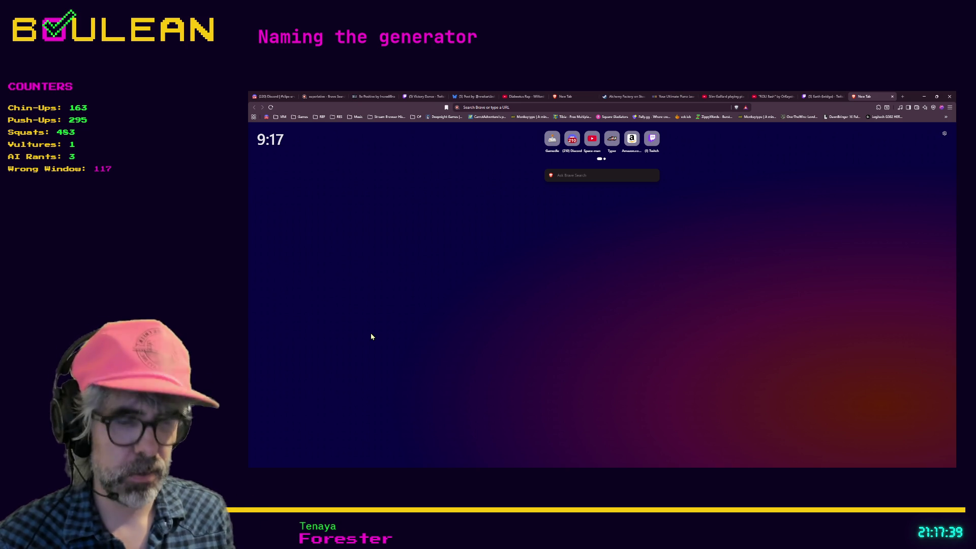
- Search Brave for the musician's Twitch channel by name and open its live stream from the results
{"action": "key", "text": "ctrl+t"}
{"action": "type", "text": "twitch"}
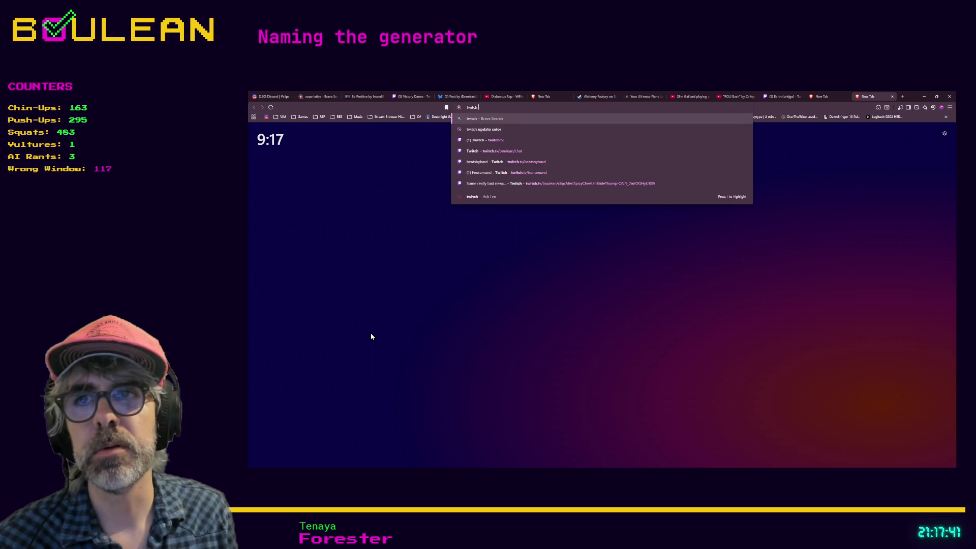
{"action": "type", "text": " jonathanong"}
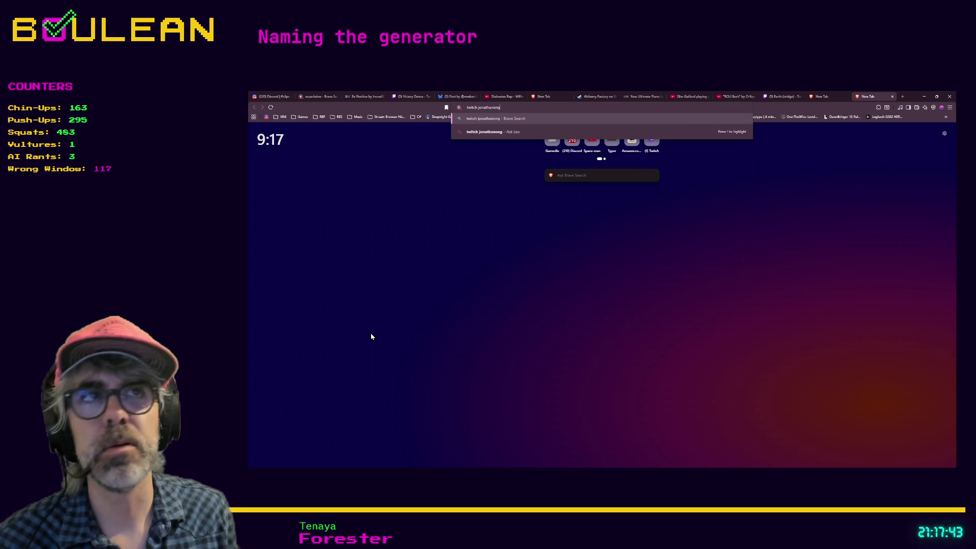
{"action": "key", "text": "Return"}
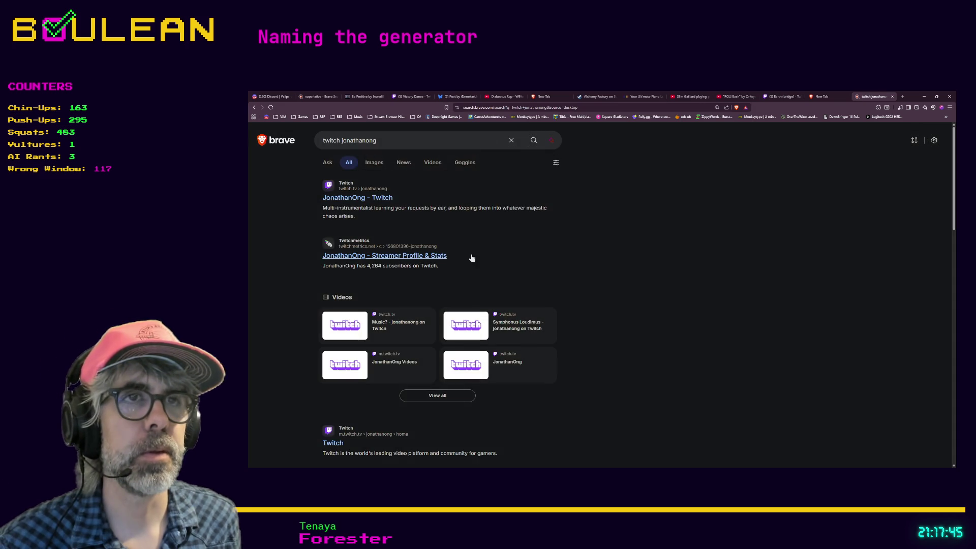
{"action": "left_click", "coordinate": [382, 198]}
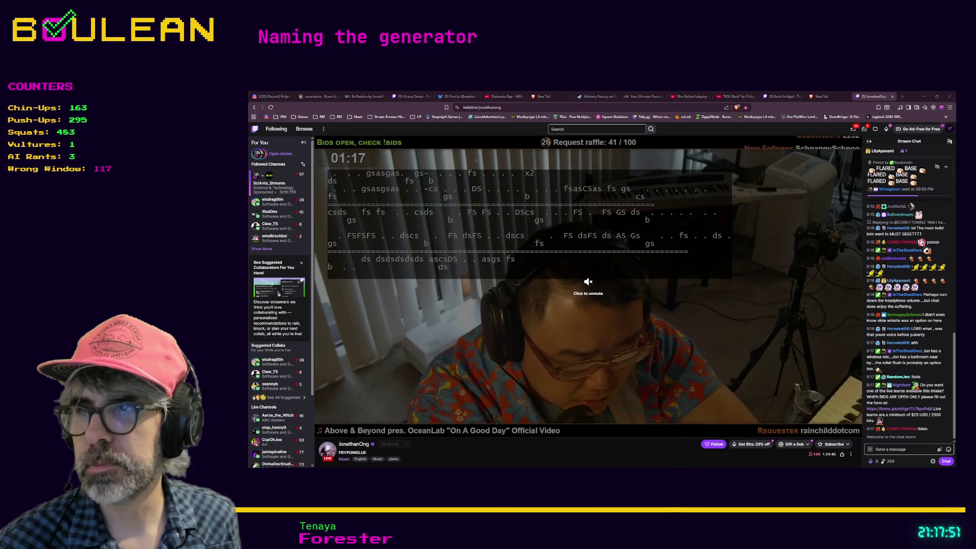
- Unmute the live stream, raise its volume from 24% to 46%, and select the channel's web address
{"action": "left_click", "coordinate": [588, 284]}
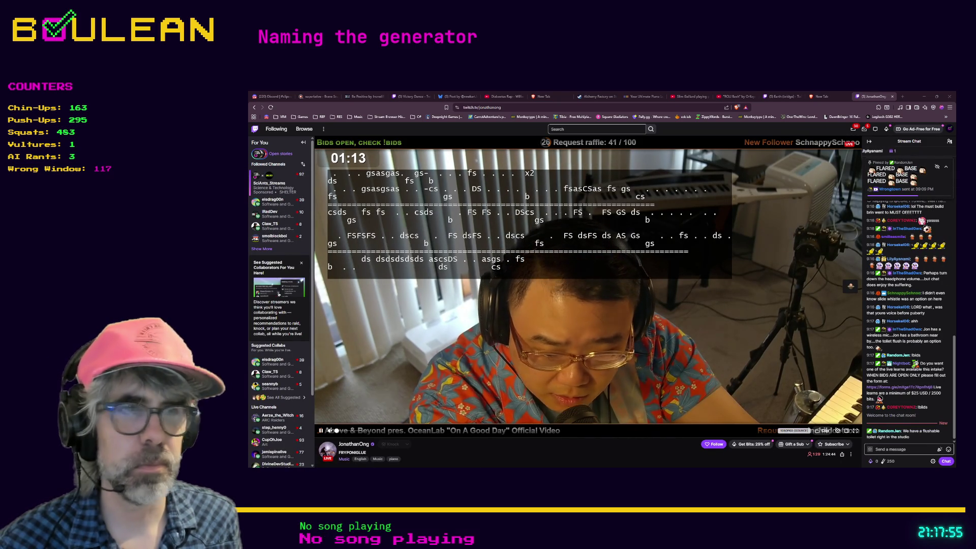
{"action": "left_click", "coordinate": [343, 433]}
{"action": "left_click_drag", "start_coordinate": [343, 432], "coordinate": [349, 433]}
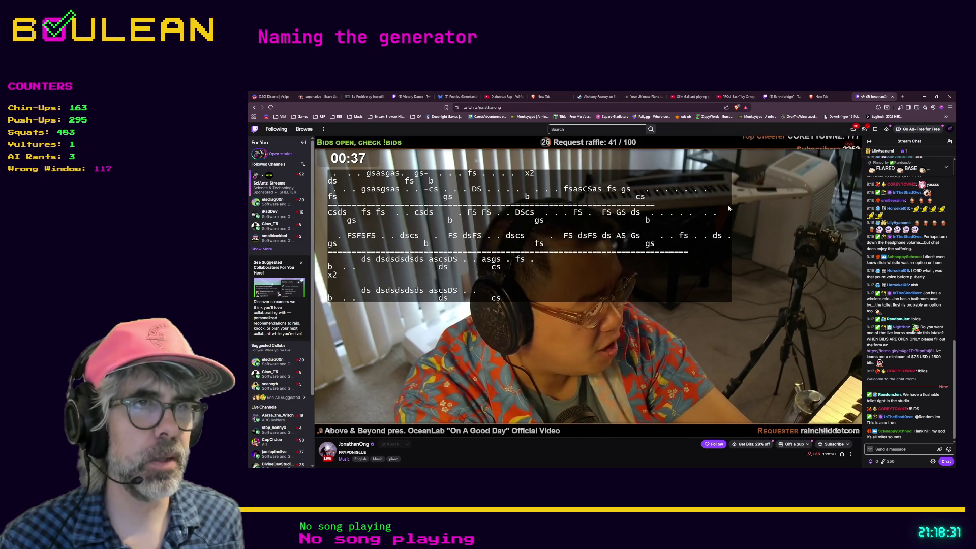
{"action": "left_click", "coordinate": [542, 107]}
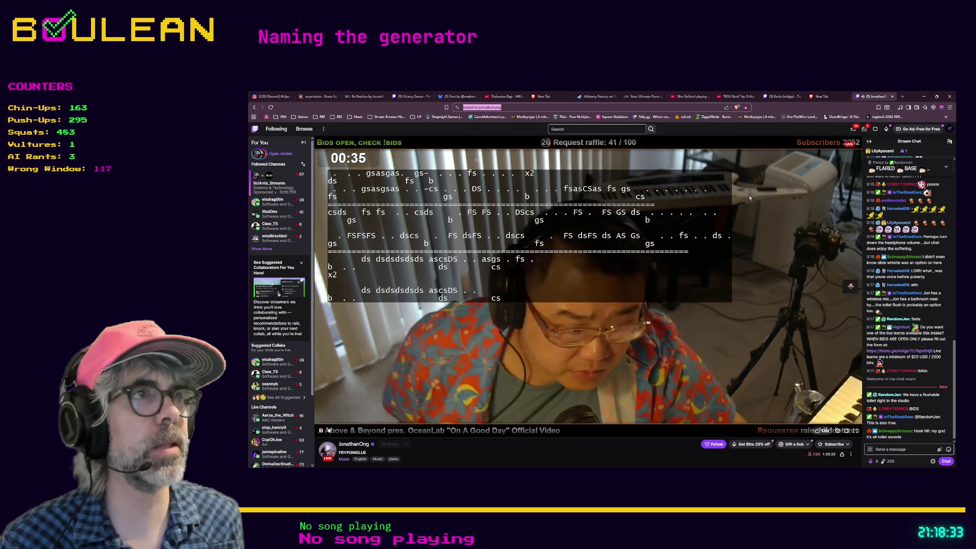
{"action": "key", "text": "alt+Tab"}
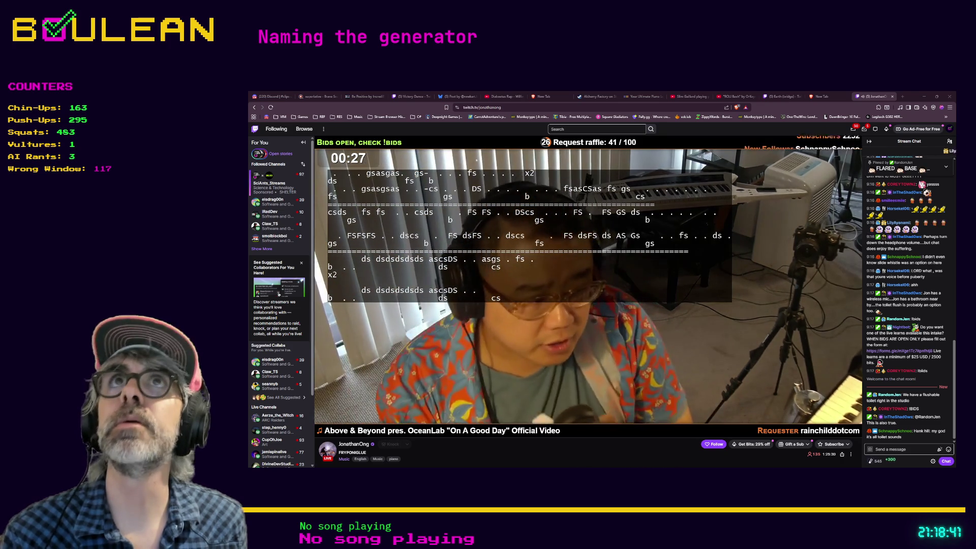
{"action": "key", "text": "alt+Tab"}
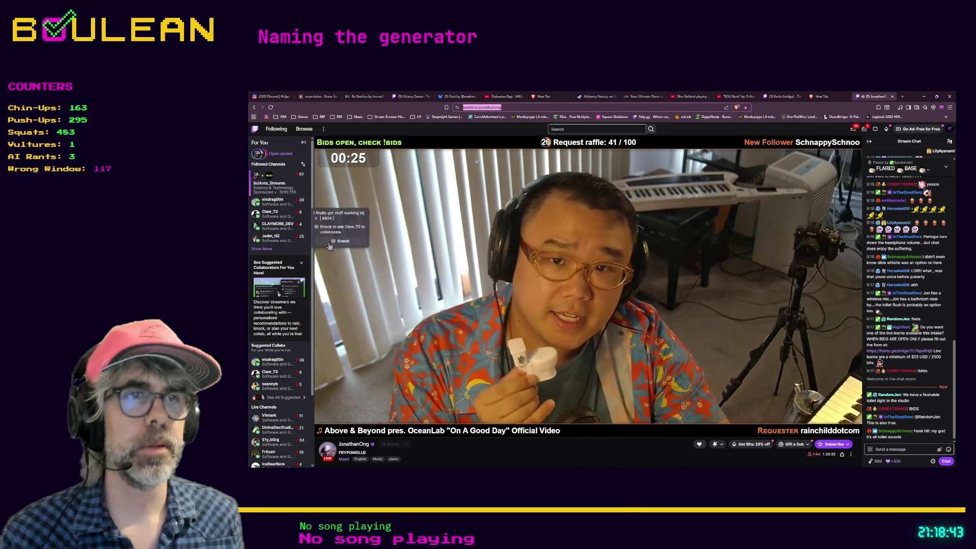